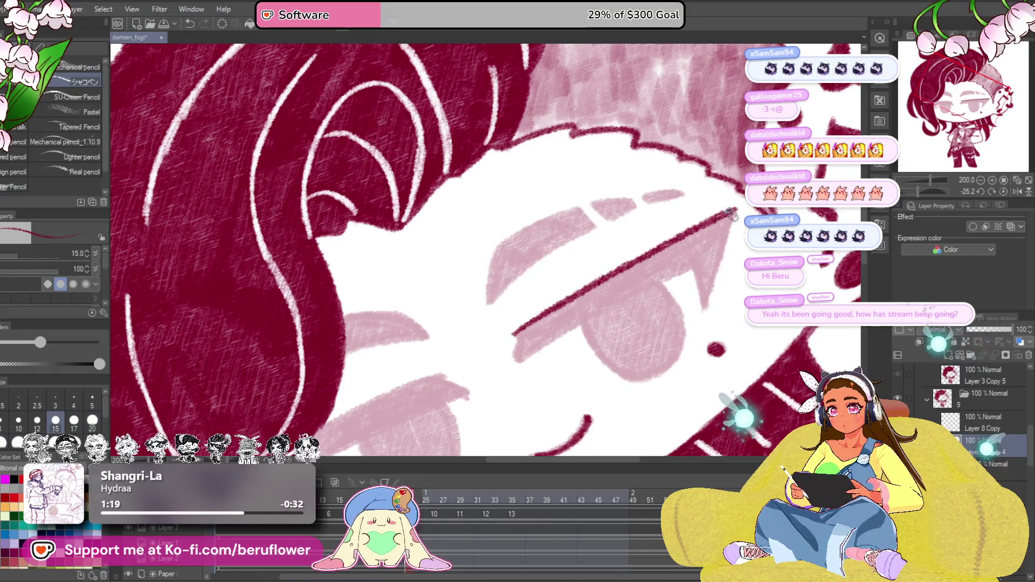
Step: Close off the left end of the first pink eyebrow bar with dark red pencil
left_click_drag(700, 297, 723, 277)
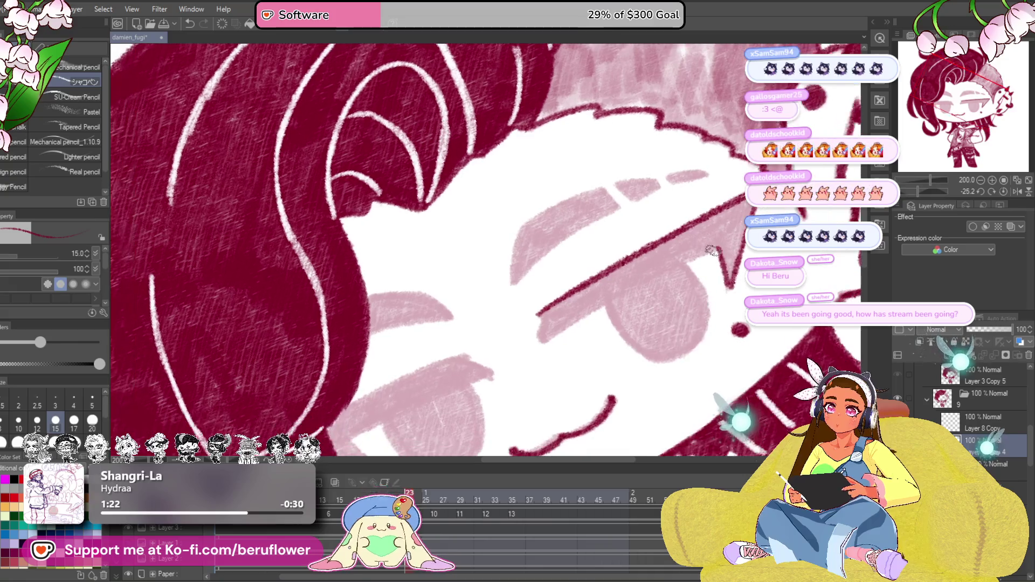
left_click_drag(541, 317, 539, 343)
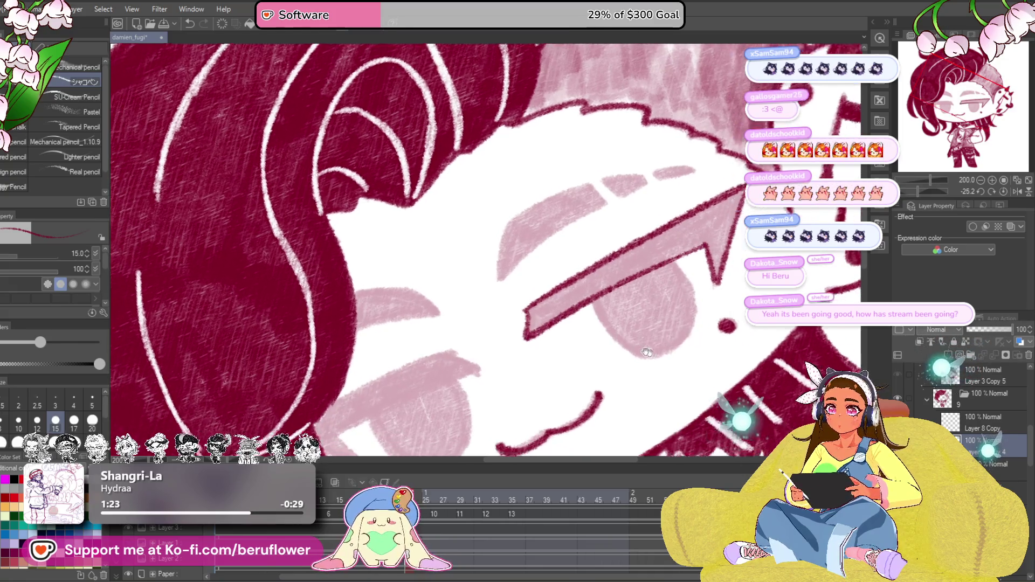
left_click_drag(609, 313, 585, 293)
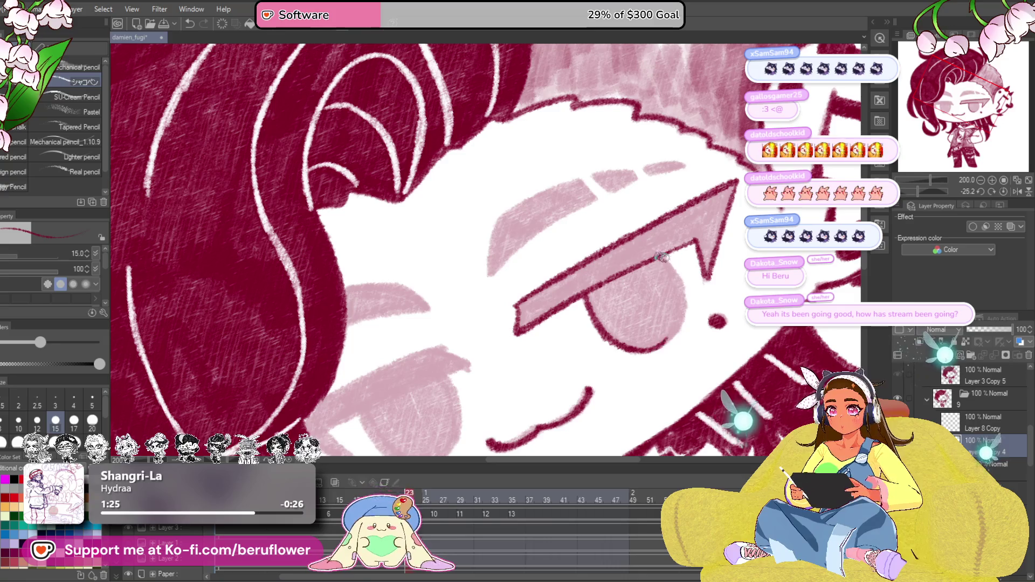
left_click_drag(656, 346, 583, 270)
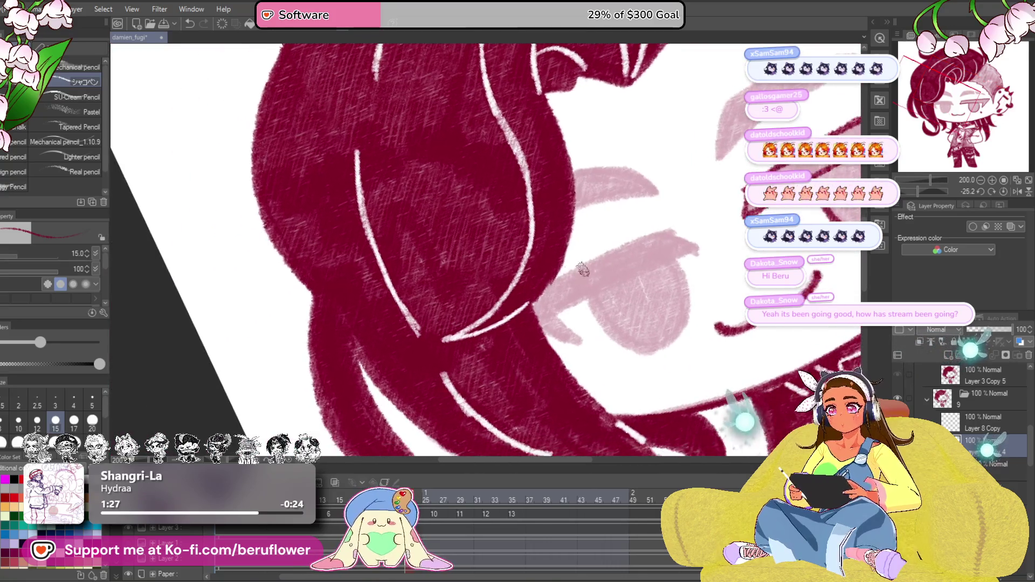
left_click_drag(695, 243, 621, 259)
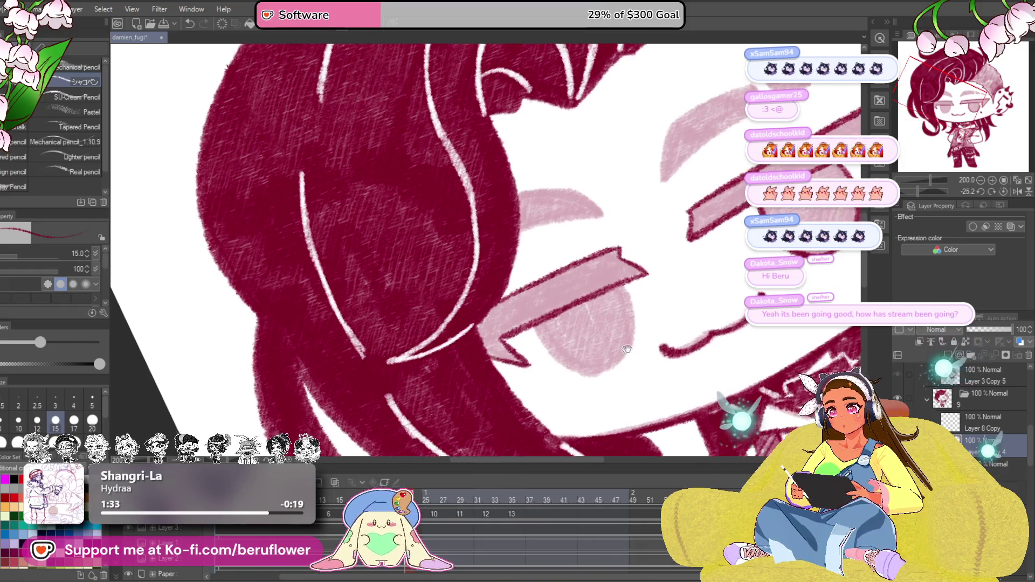
left_click_drag(497, 359, 535, 322)
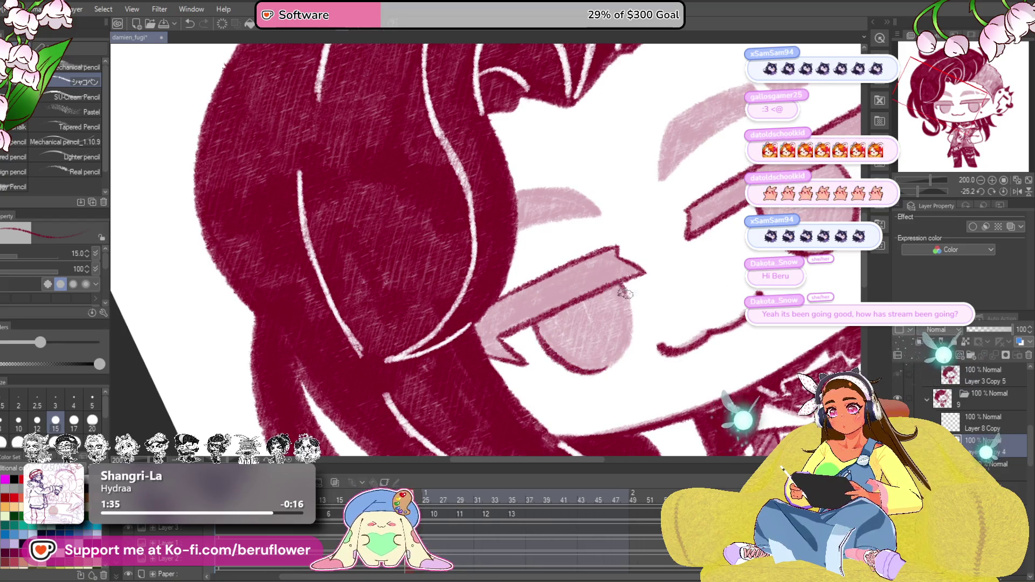
left_click_drag(724, 241, 530, 283)
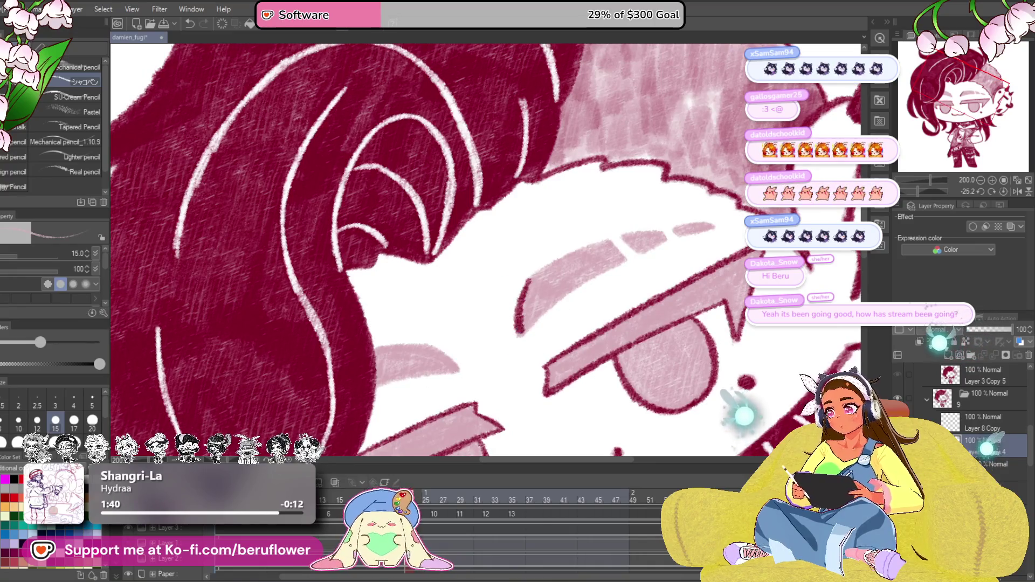
scroll(484, 280, "up", 3)
scroll(513, 266, "up", 2)
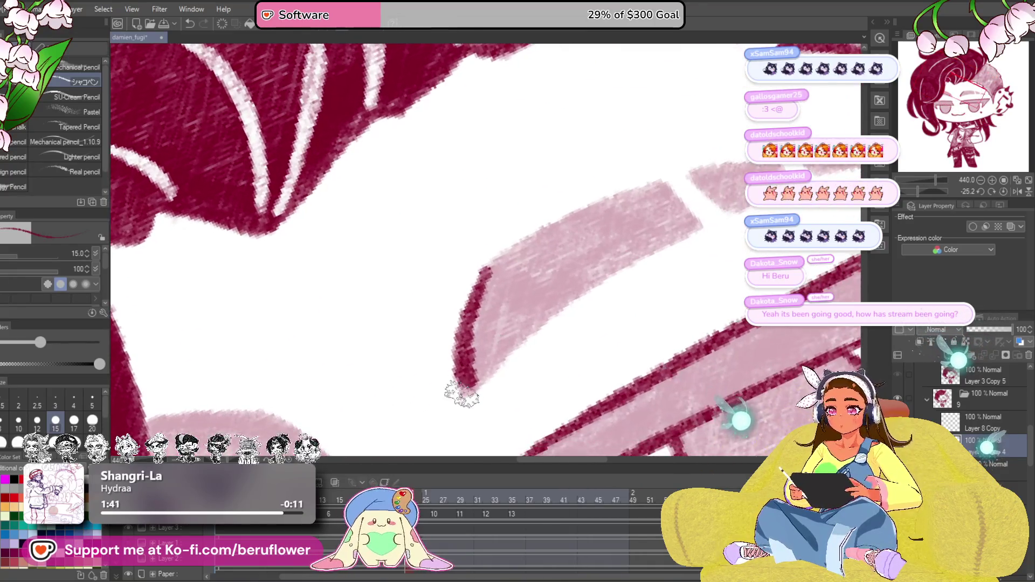
Step: Outline the eyebrow bar's lower and upper edges, redrawing the uneven lower stroke
left_click_drag(492, 377, 675, 244)
key("ctrl+z")
left_click_drag(458, 400, 680, 246)
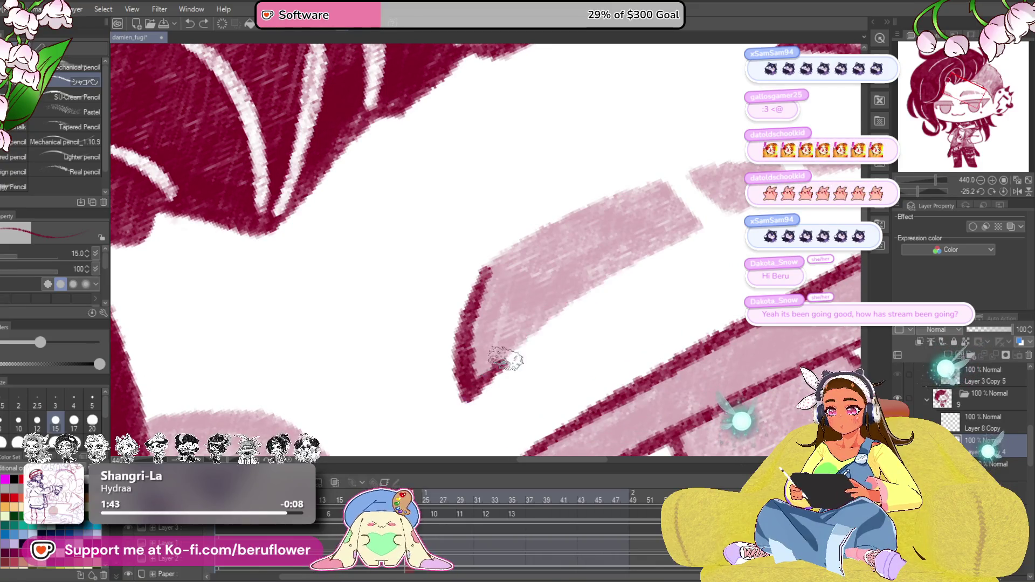
scroll(665, 231, "up", 1)
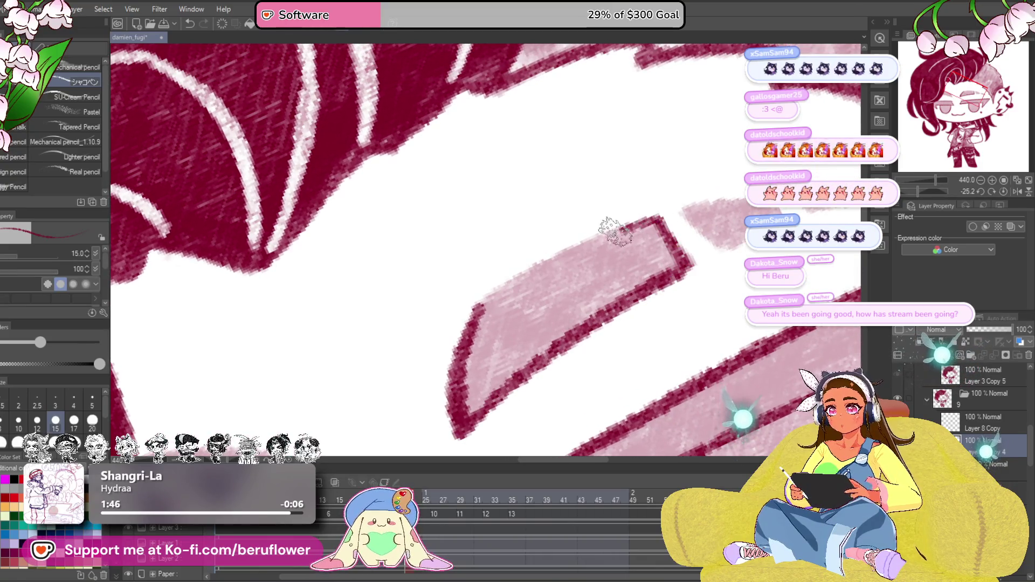
left_click_drag(614, 231, 467, 310)
Step: Outline the smaller pink eyebrow segments next to the bar in dark red
mouse_move(717, 257)
left_mouse_down()
mouse_move(599, 319)
mouse_move(592, 263)
left_mouse_up()
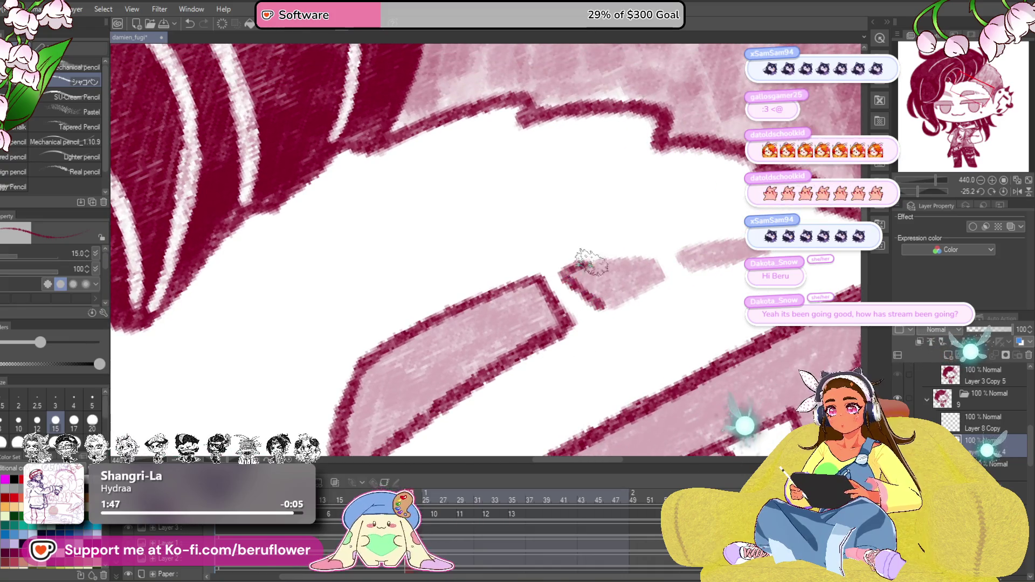
left_click_drag(596, 309, 655, 278)
left_click_drag(734, 298, 715, 306)
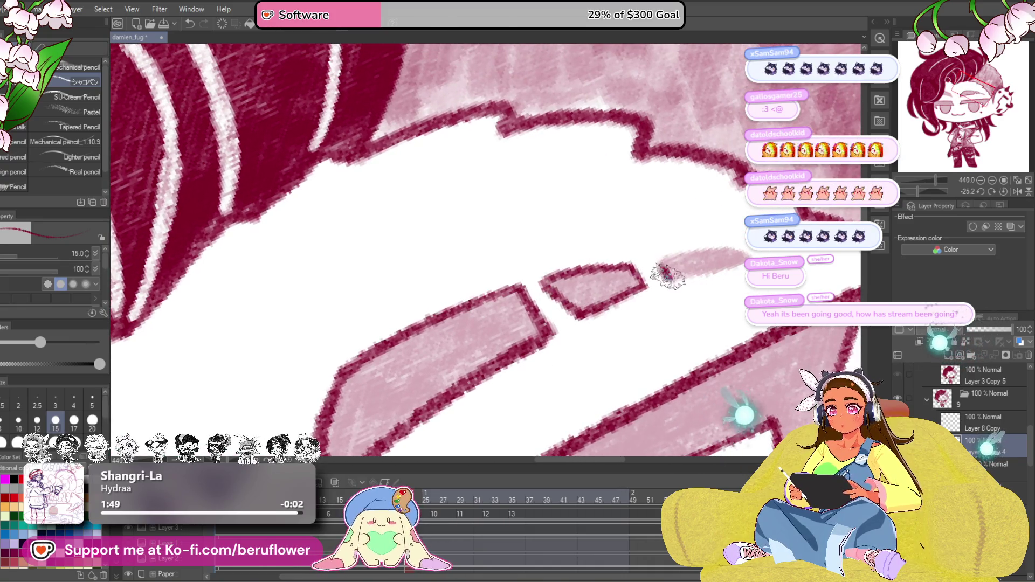
scroll(712, 267, "down", 5)
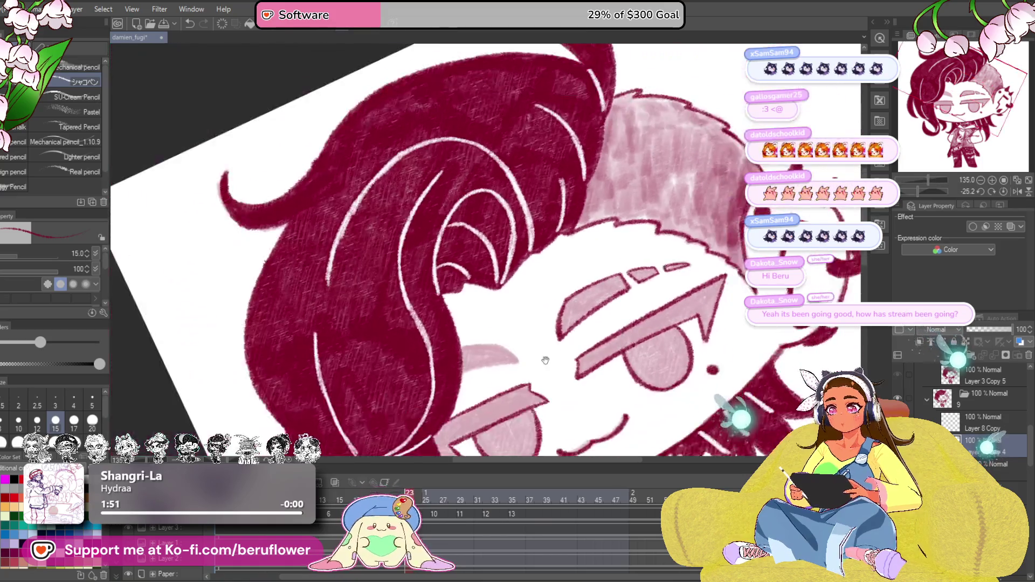
left_click_drag(674, 280, 609, 304)
left_click_drag(518, 297, 599, 285)
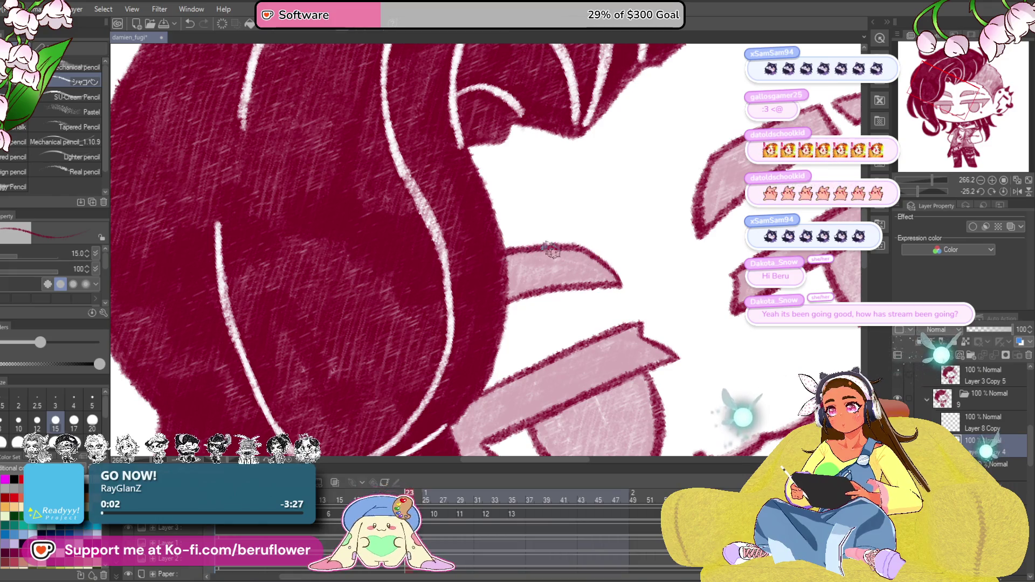
left_click_drag(588, 343, 557, 356)
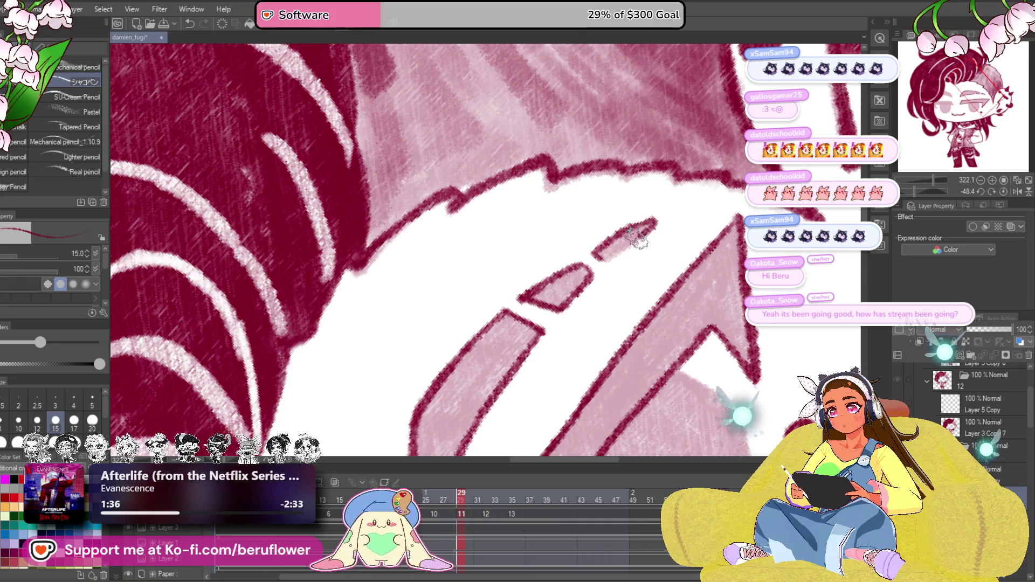
Step: Outline the pink tongue's top, bottom and left edges in dark red pencil
mouse_move(555, 259)
left_mouse_down()
mouse_move(551, 301)
mouse_move(462, 253)
mouse_move(527, 282)
left_mouse_up()
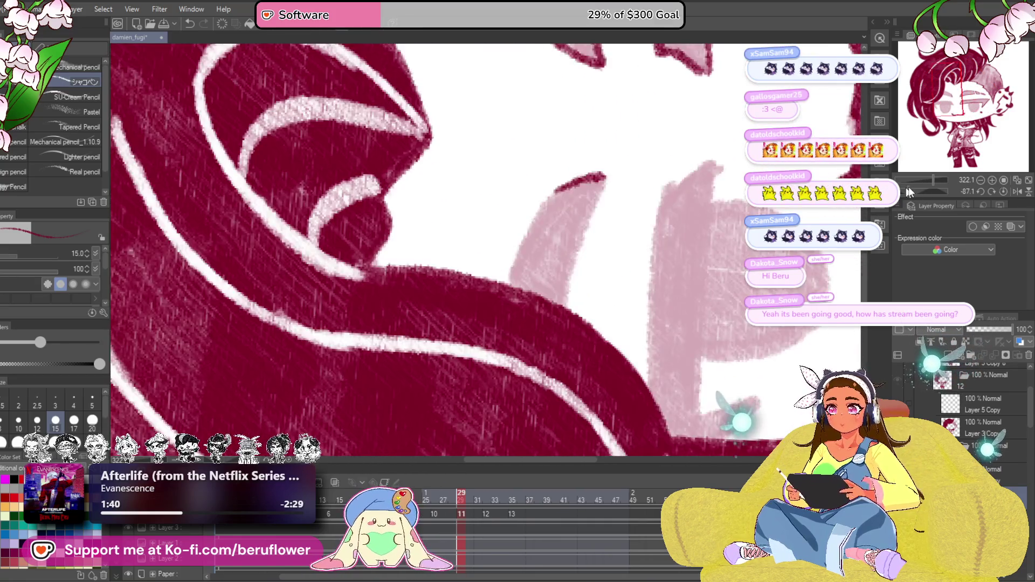
left_click_drag(926, 198, 917, 190)
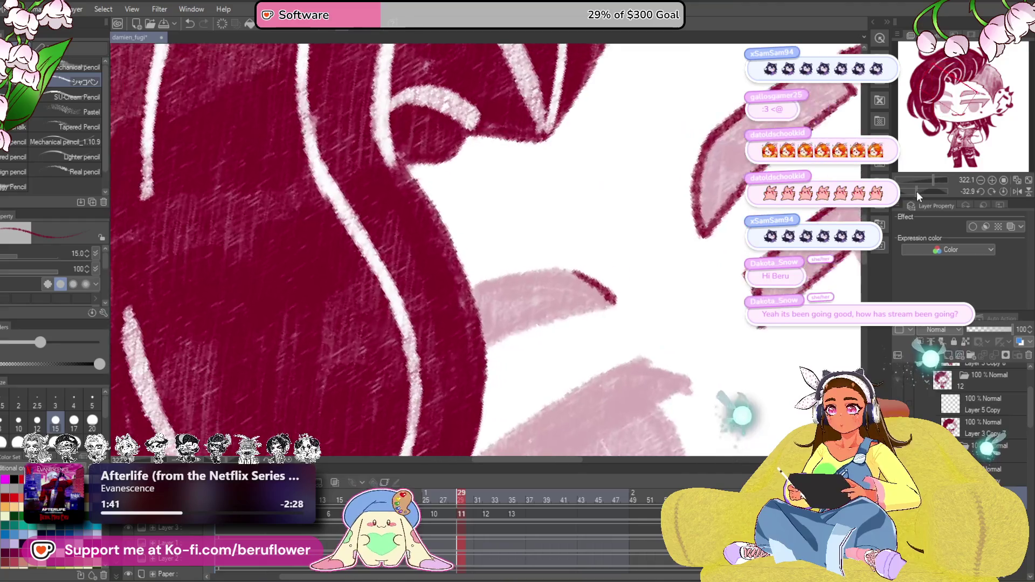
left_click_drag(623, 233, 539, 274)
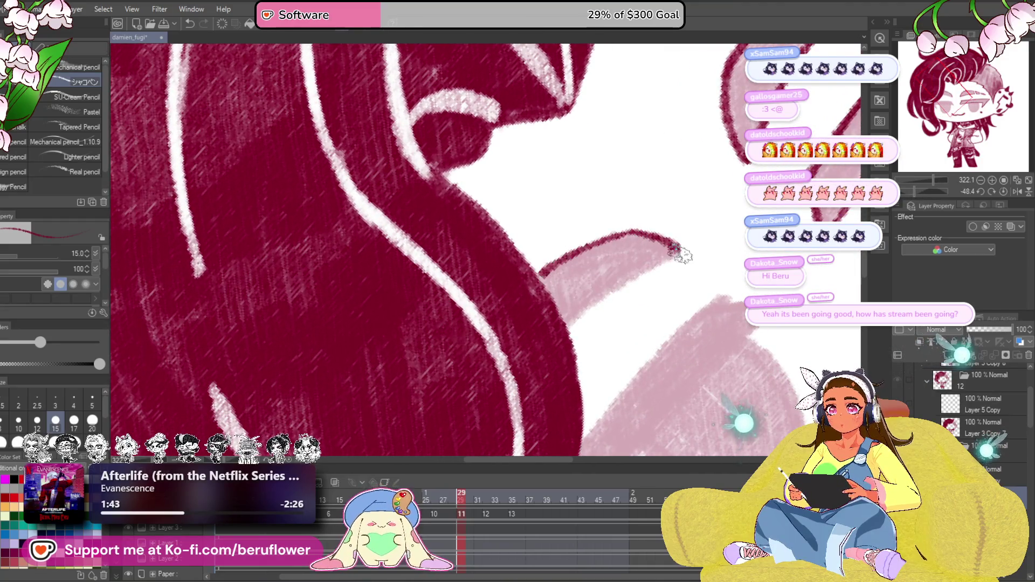
left_click_drag(682, 251, 564, 325)
mouse_move(687, 305)
left_mouse_down()
mouse_move(552, 176)
mouse_move(448, 310)
left_mouse_up()
mouse_move(593, 171)
left_mouse_down()
mouse_move(642, 182)
mouse_move(475, 367)
mouse_move(474, 343)
mouse_move(520, 361)
left_mouse_up()
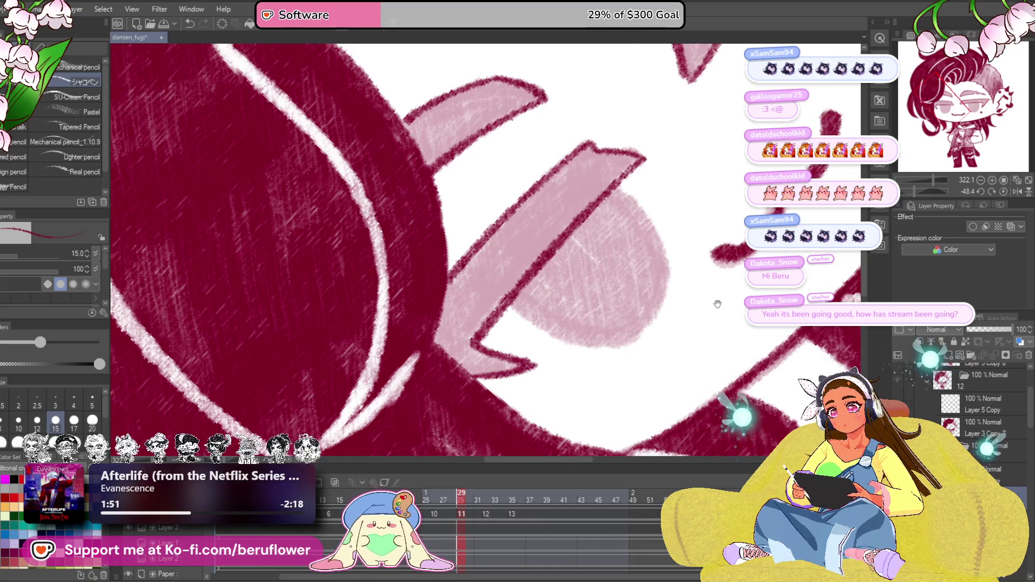
mouse_move(717, 300)
left_mouse_down()
mouse_move(587, 392)
mouse_move(593, 374)
left_mouse_up()
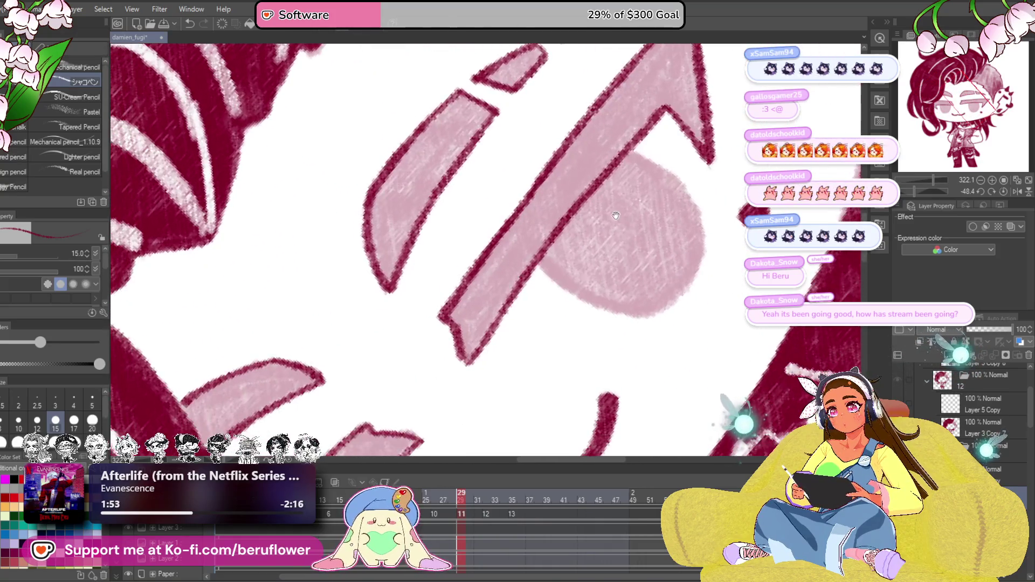
scroll(613, 212, "down", 5)
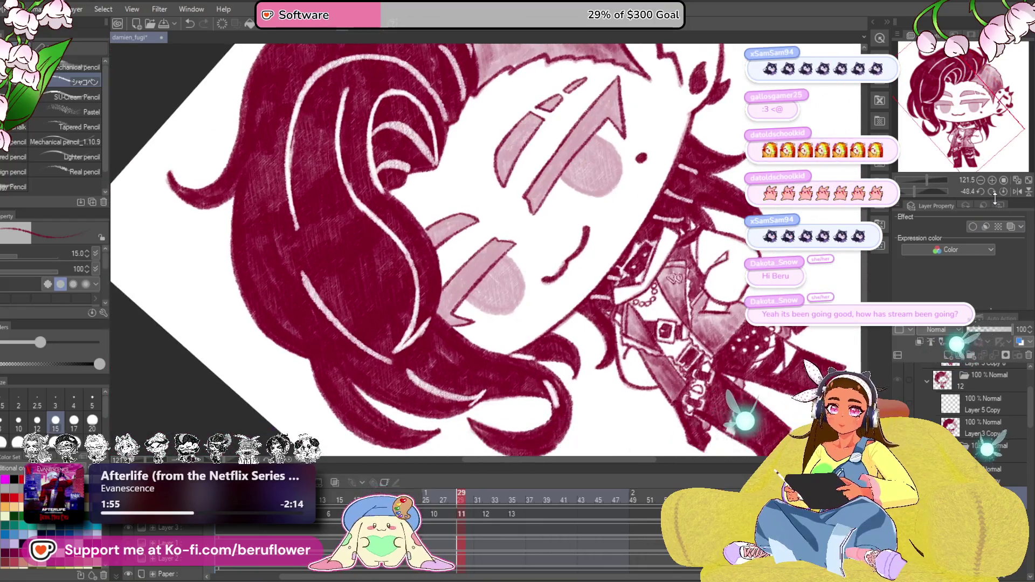
Step: Level the canvas rotation and outline both eye irises in dark red, then zoom out
key("ctrl+@")
scroll(557, 226, "up", 5)
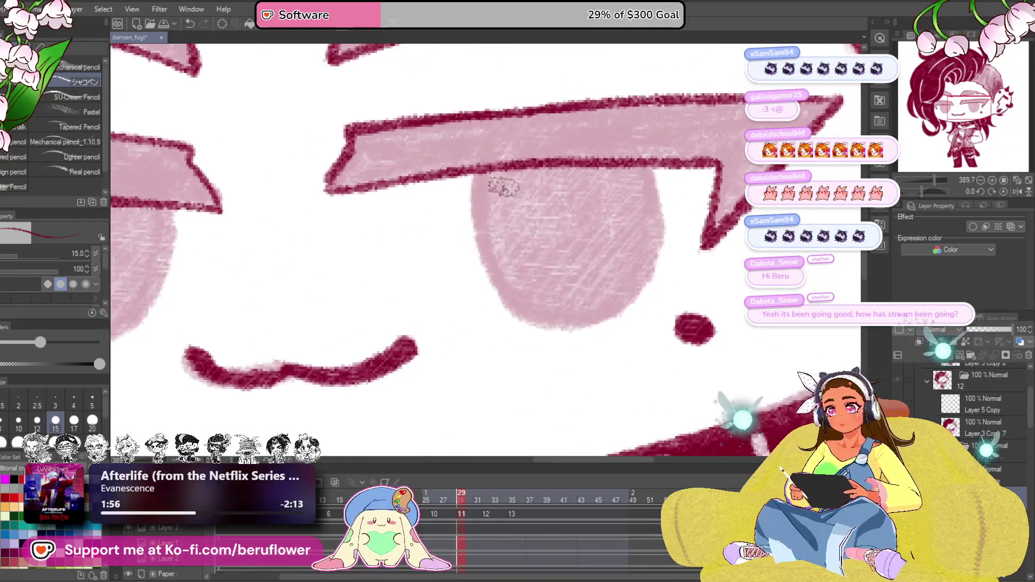
left_click_drag(477, 173, 588, 308)
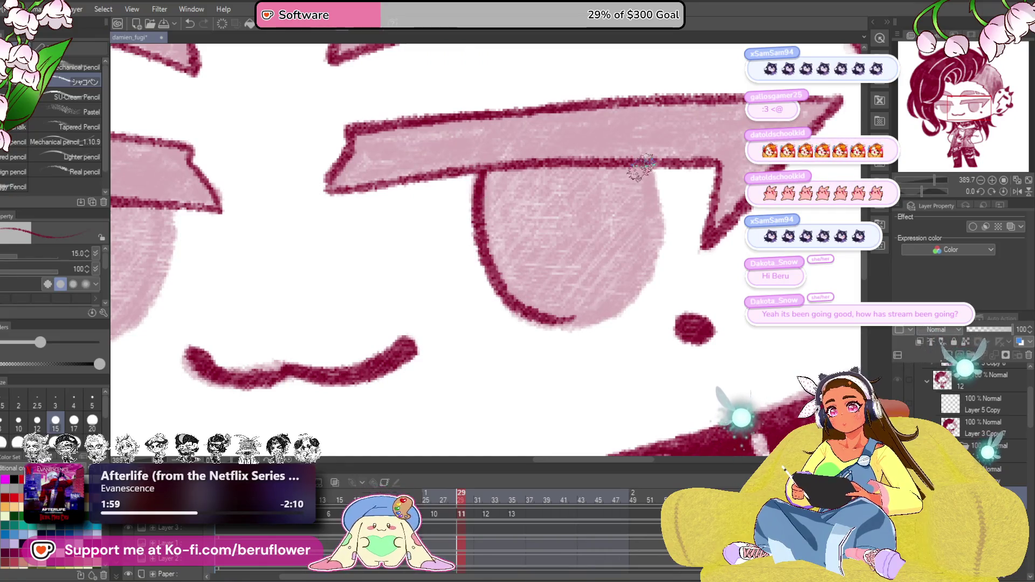
left_click_drag(639, 165, 538, 320)
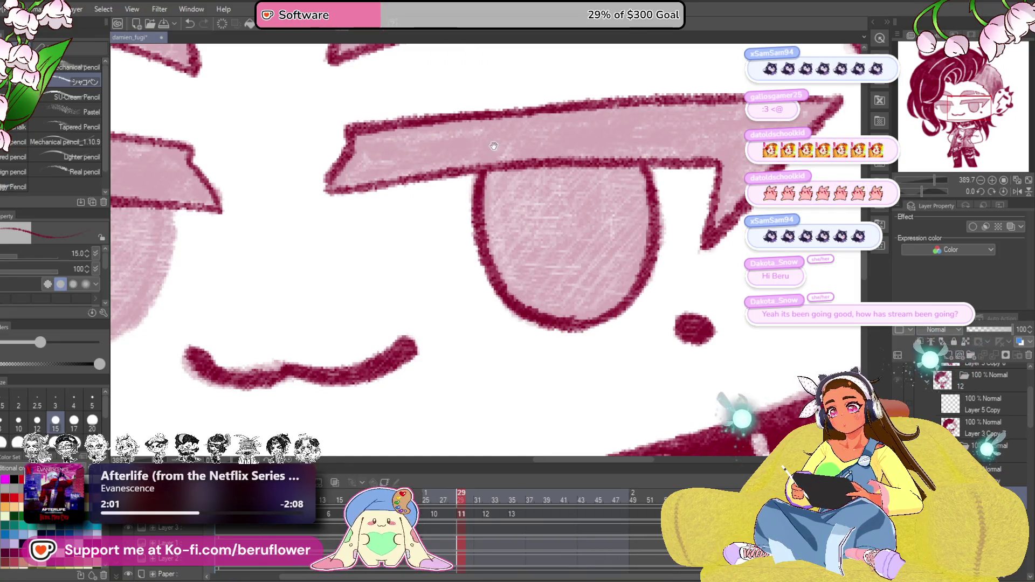
left_click_drag(474, 210, 663, 210)
mouse_move(469, 199)
left_mouse_down()
mouse_move(561, 232)
mouse_move(496, 337)
left_mouse_up()
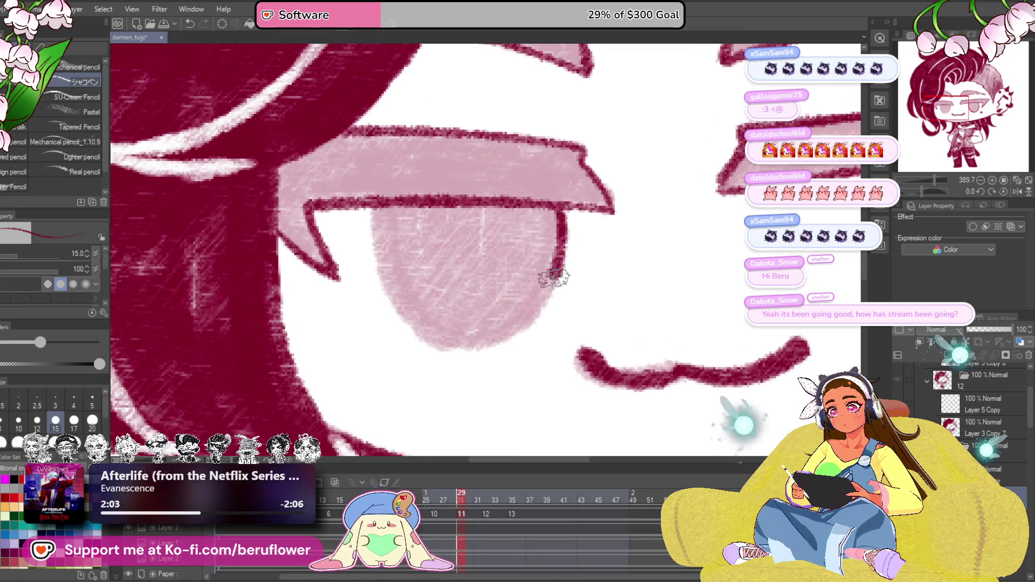
left_click_drag(426, 330, 377, 203)
scroll(377, 204, "down", 5)
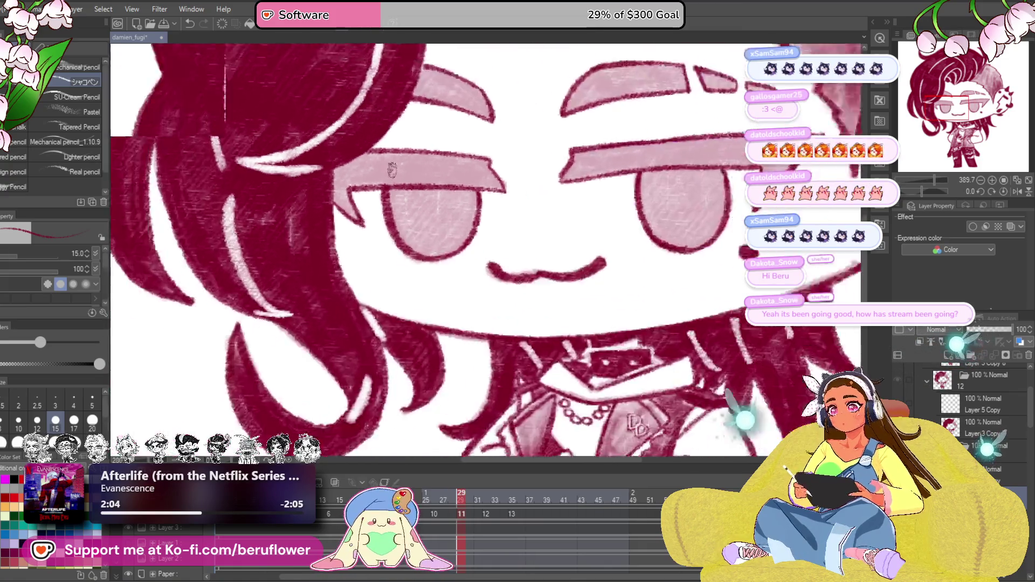
scroll(377, 204, "down", 3)
scroll(392, 171, "down", 2)
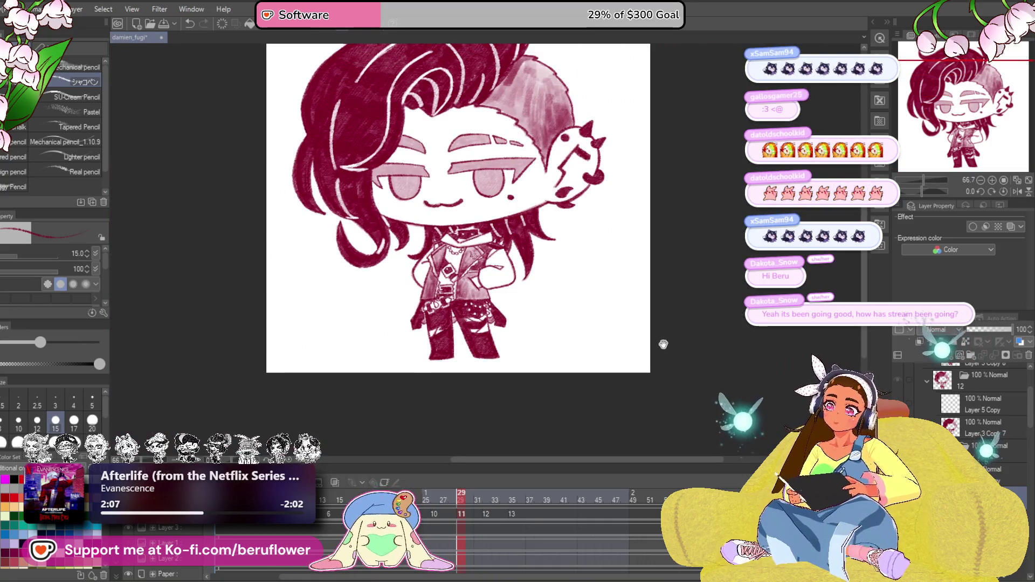
Step: Close the current drawing and reopen damien_fugi.clip from File > Open Recent
left_click_drag(678, 328, 685, 370)
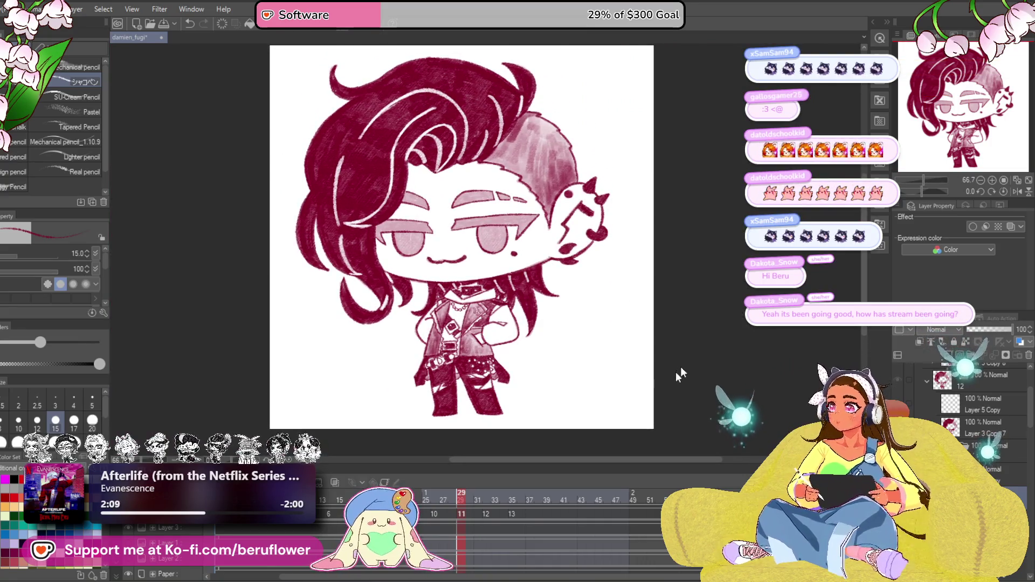
key("ctrl+w")
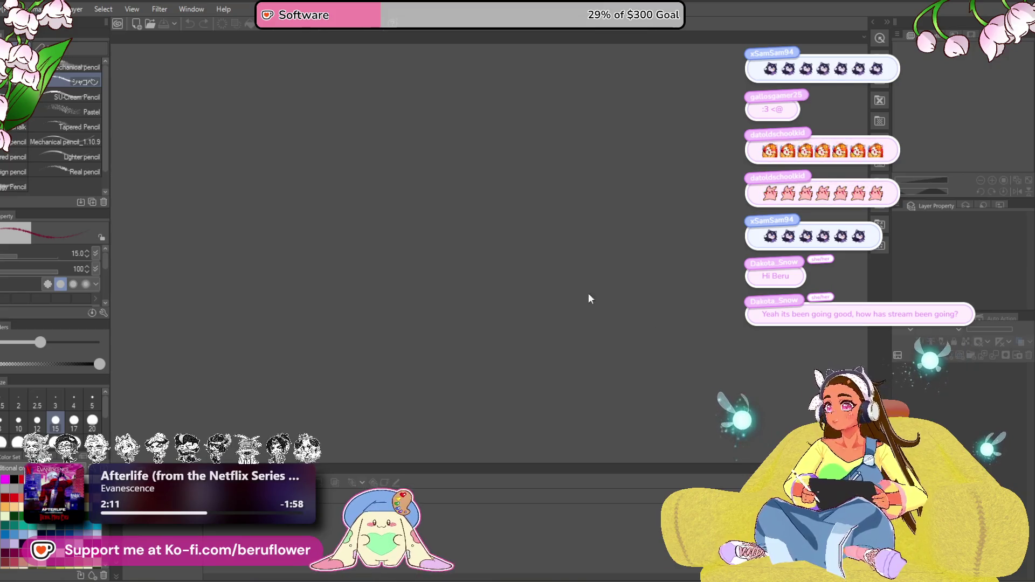
left_click(14, 9)
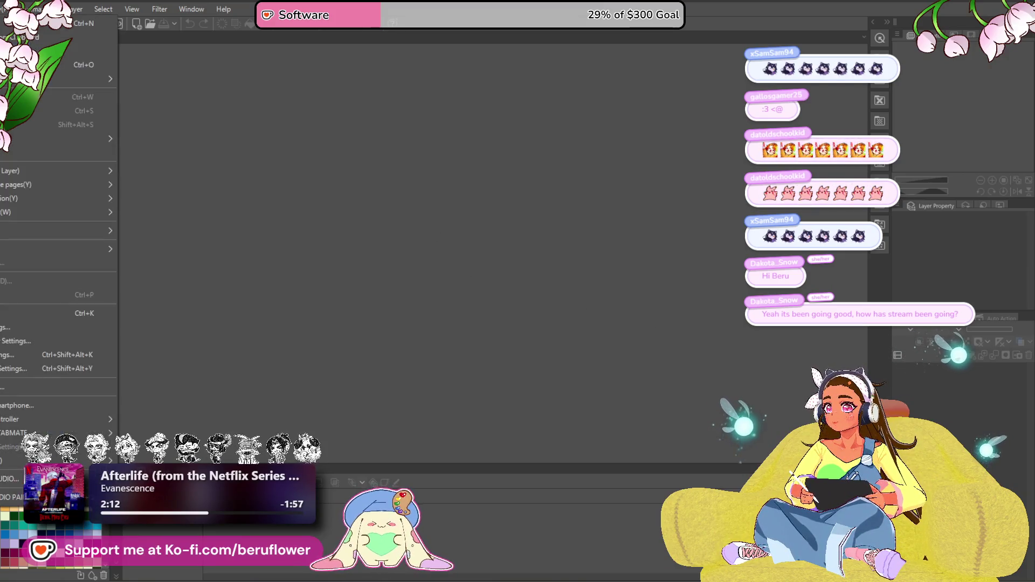
mouse_move(87, 79)
left_click(207, 82)
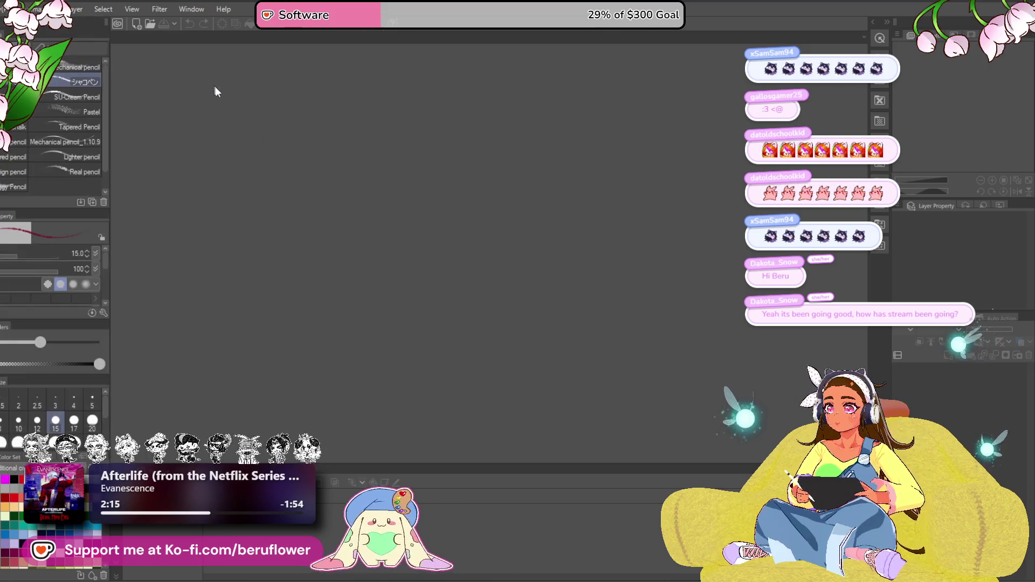
scroll(575, 302, "up", 3)
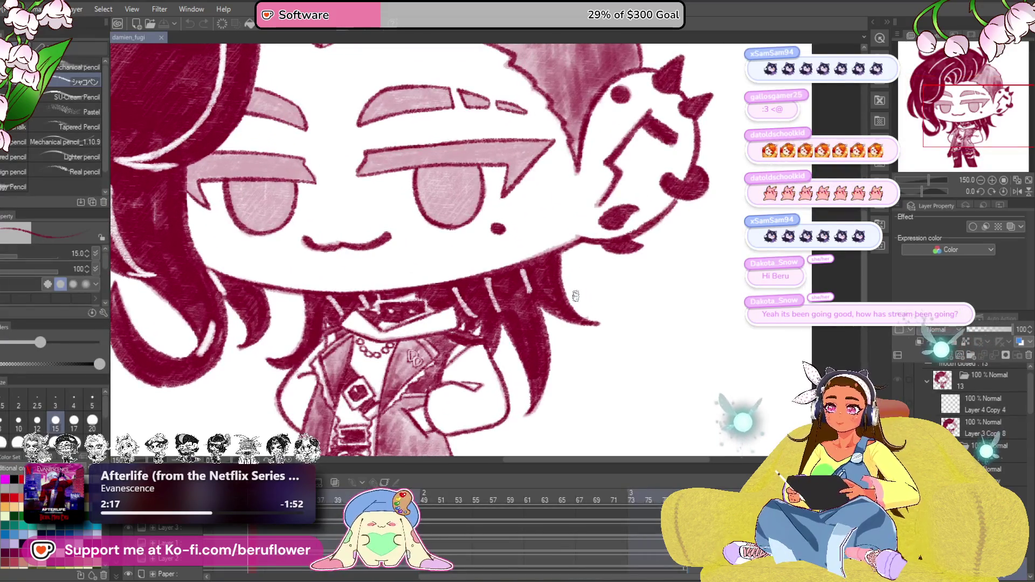
Step: Rotate and zoom in on the eye and mouth, then play back the animation
scroll(616, 410, "up", 1)
left_click_drag(616, 409, 637, 400)
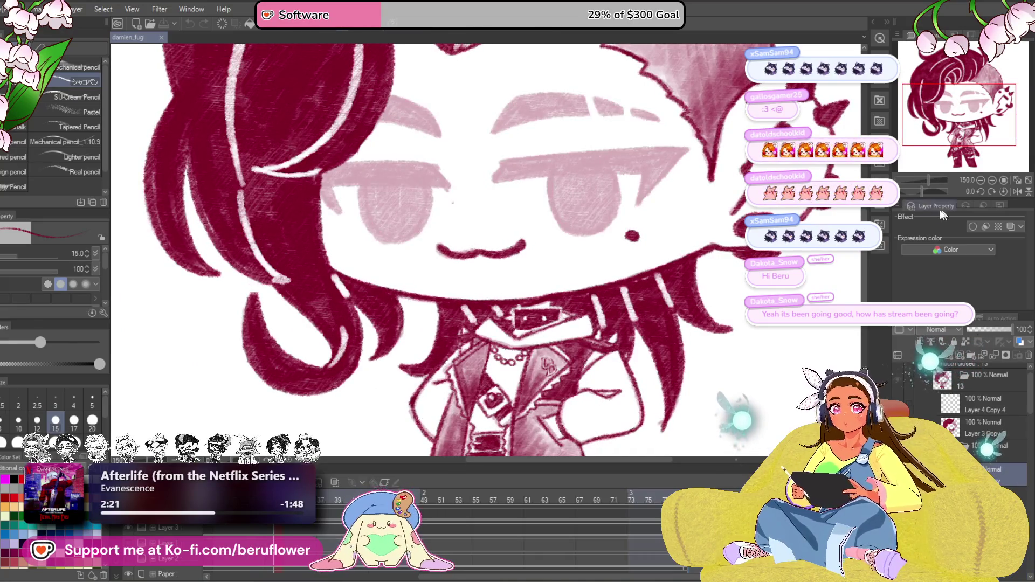
left_click_drag(923, 190, 915, 190)
left_click_drag(476, 156, 477, 271)
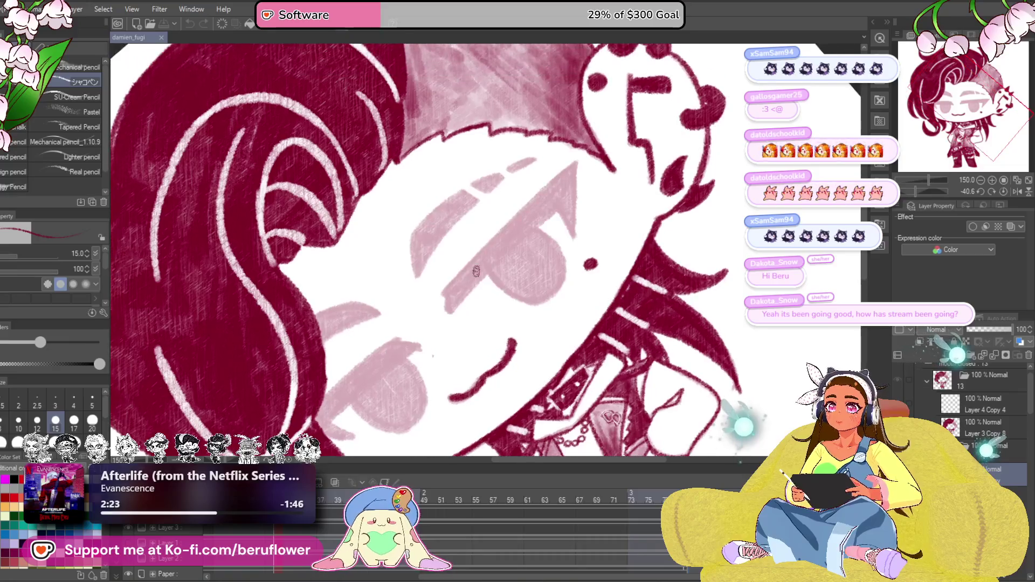
scroll(476, 271, "up", 2)
scroll(476, 271, "up", 2)
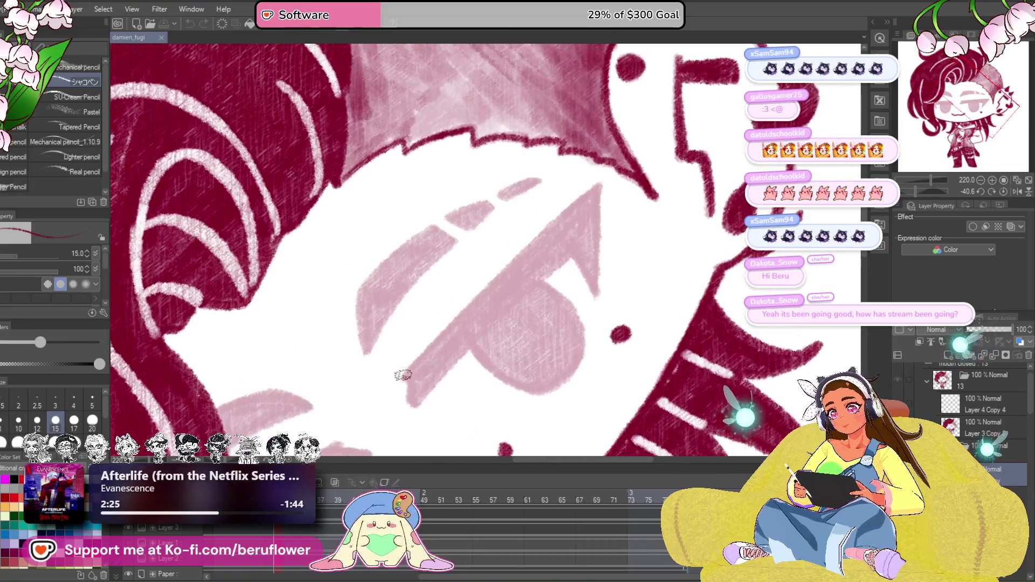
mouse_move(403, 373)
left_mouse_down()
mouse_move(585, 190)
mouse_move(596, 294)
mouse_move(569, 272)
mouse_move(587, 234)
mouse_move(411, 371)
mouse_move(476, 245)
left_mouse_up()
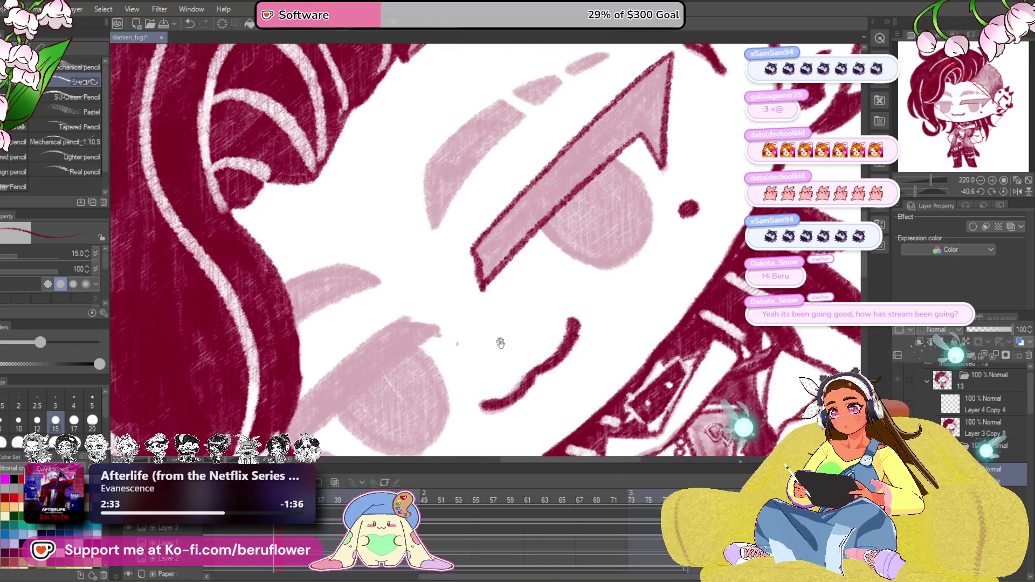
scroll(486, 286, "down", 3)
key("Return")
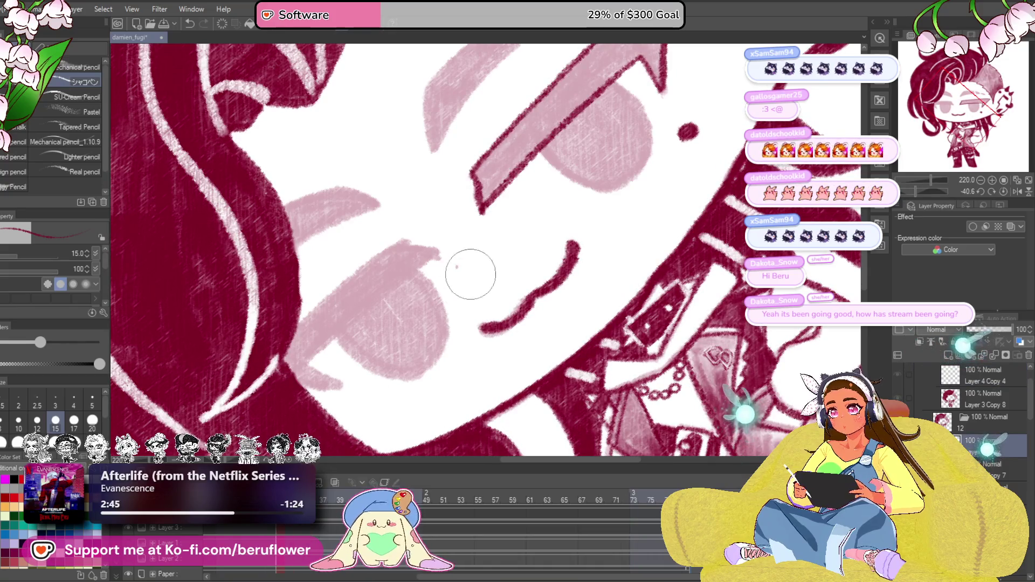
Step: Pick the face drawing's layer from the canvas and undo the last edit near the mouth
scroll(454, 284, "down", 8)
scroll(455, 284, "up", 4)
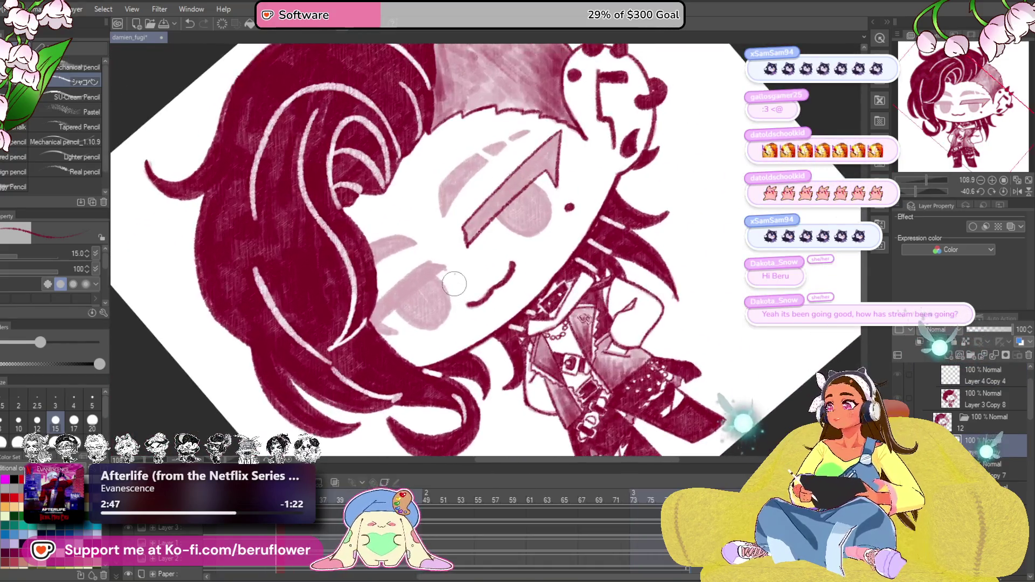
key("o")
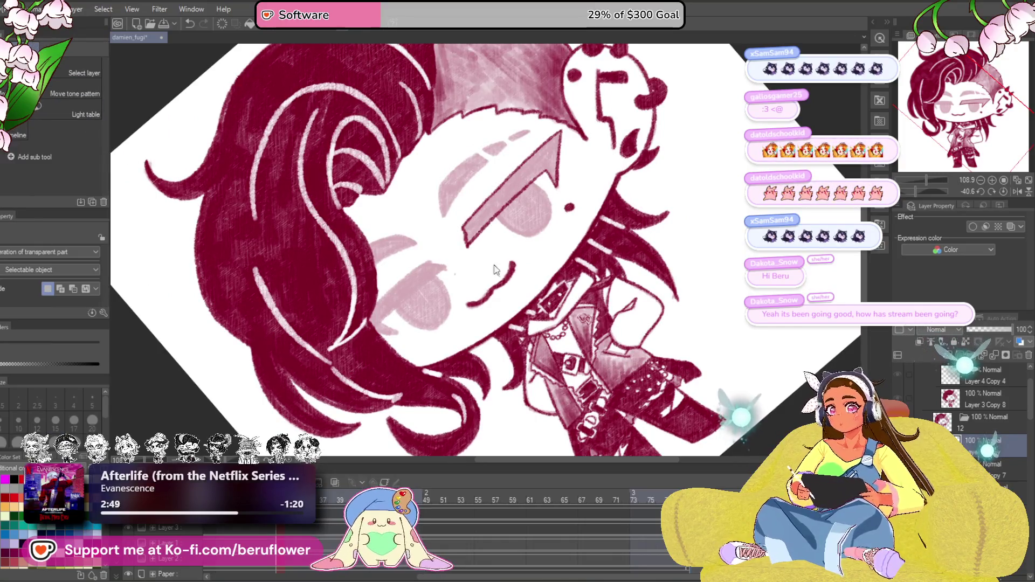
left_click(446, 295)
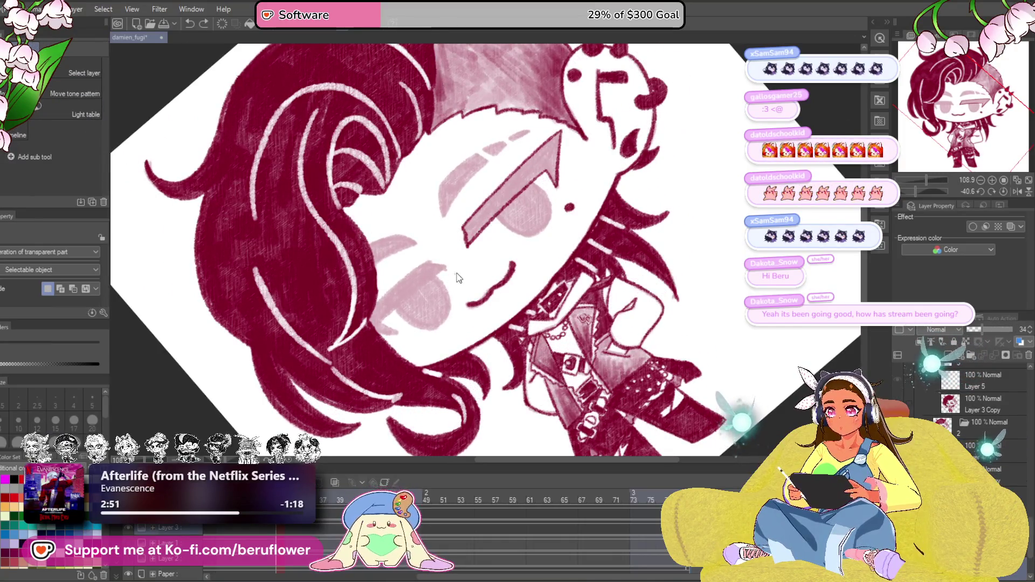
scroll(455, 277, "up", 5)
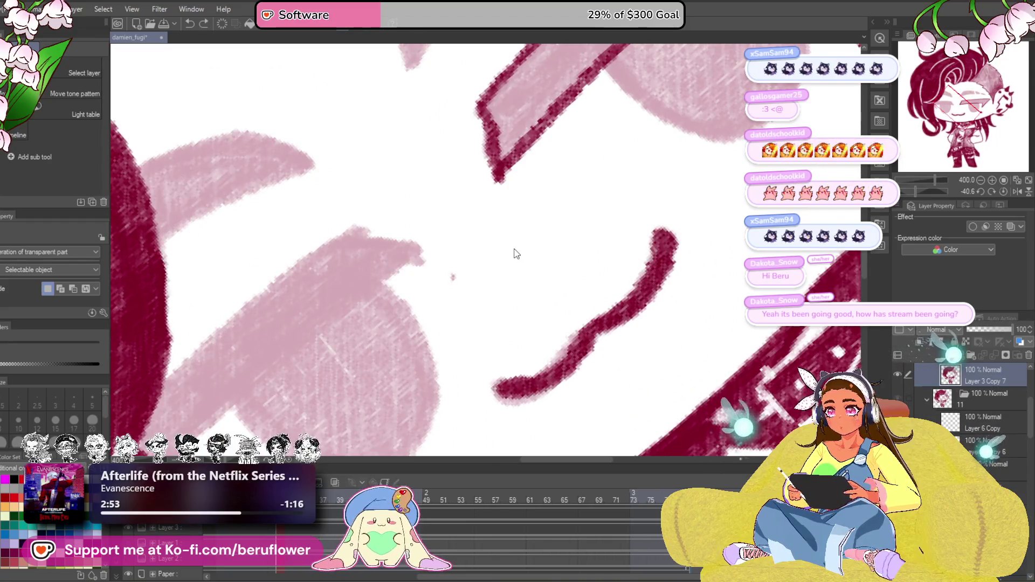
key("ctrl+z")
Step: Make Layer 5 Copy active with the brush at size 70 after briefly trying the eraser
left_click(960, 429)
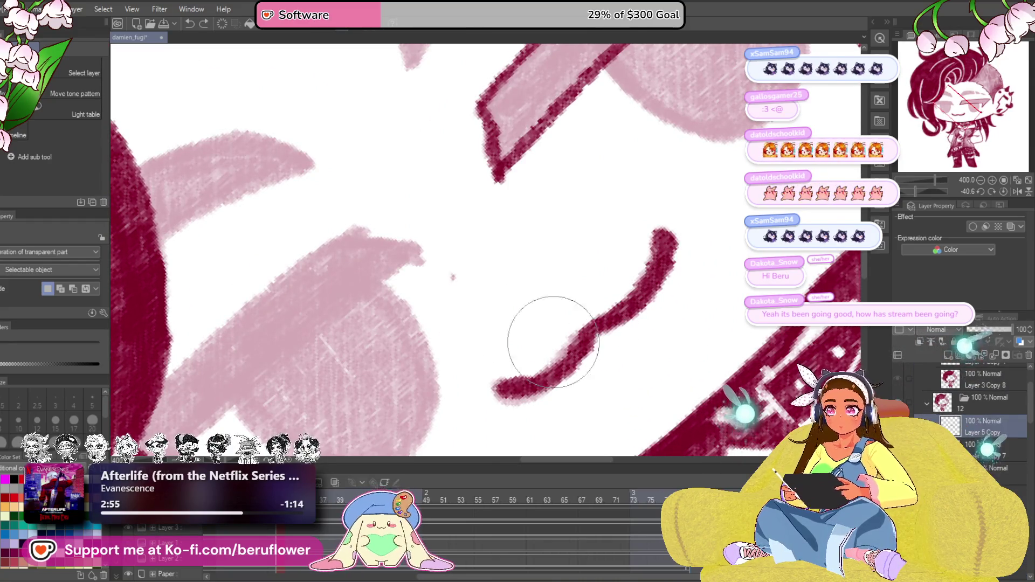
scroll(426, 322, "down", 3)
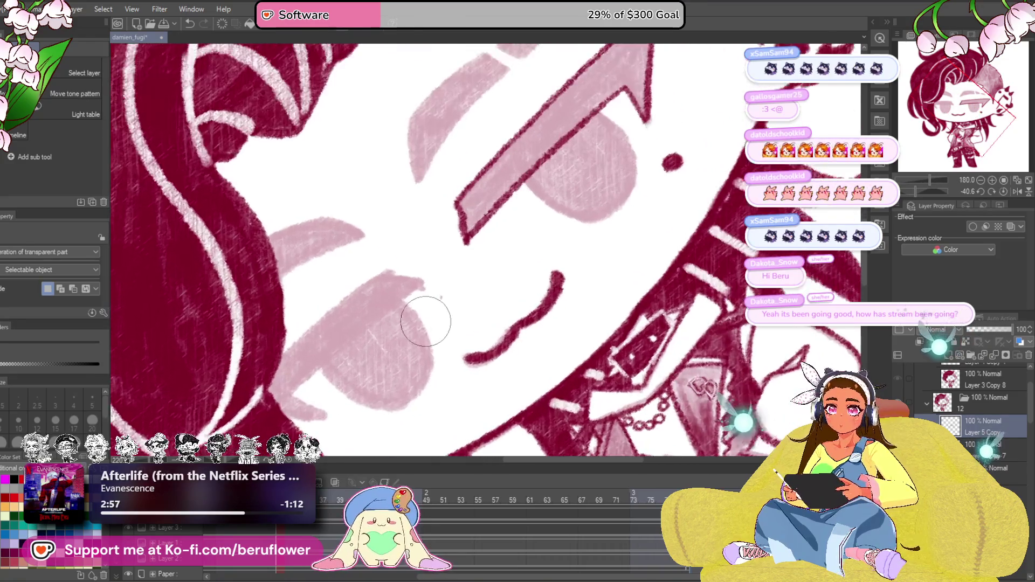
left_click(984, 450)
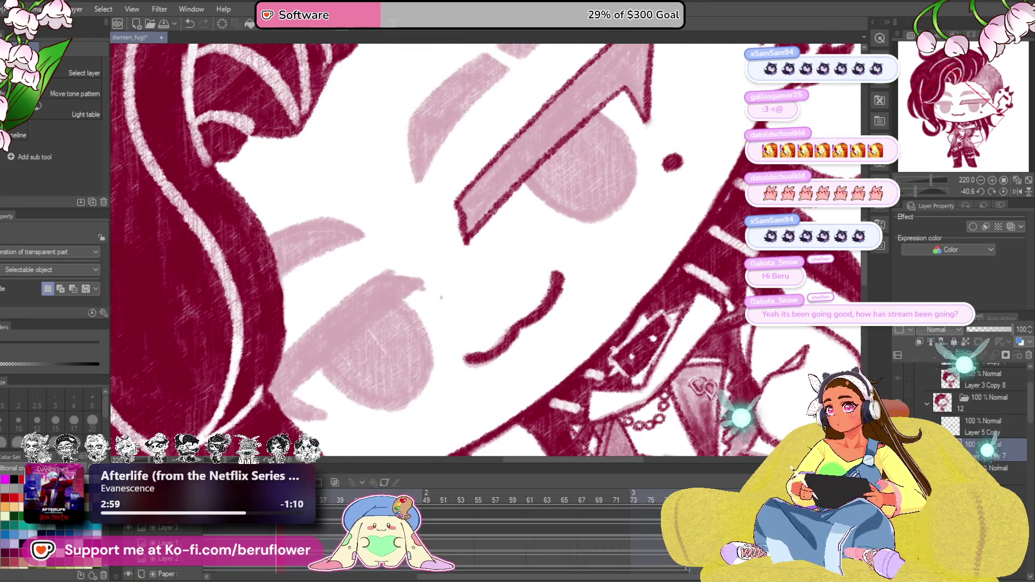
key("e")
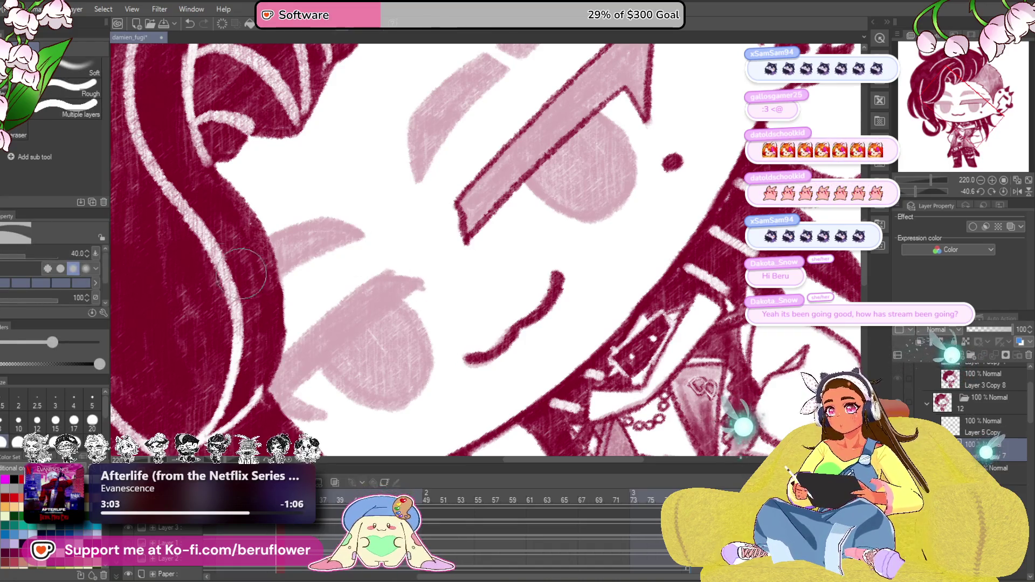
key("b")
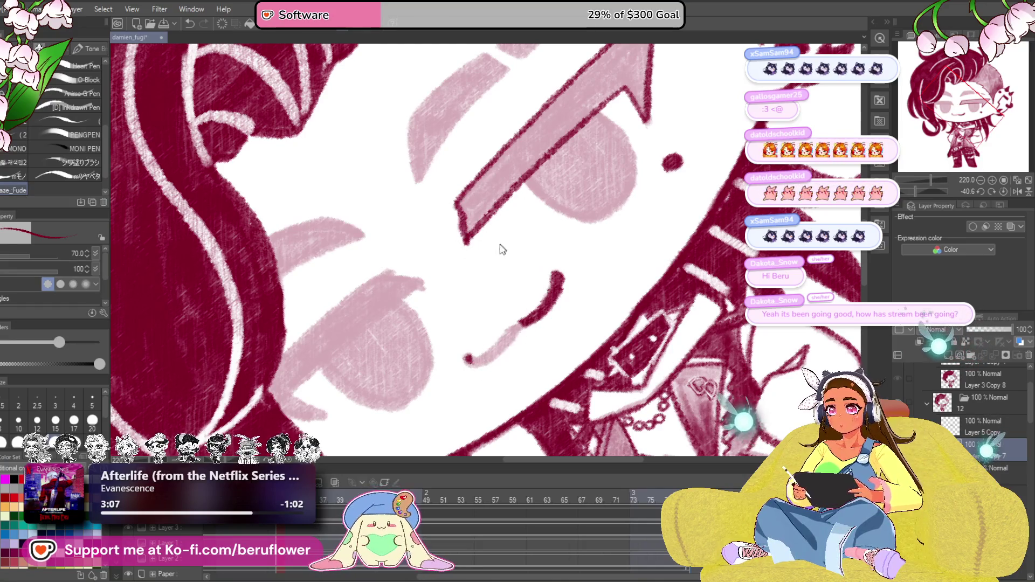
left_click(967, 431)
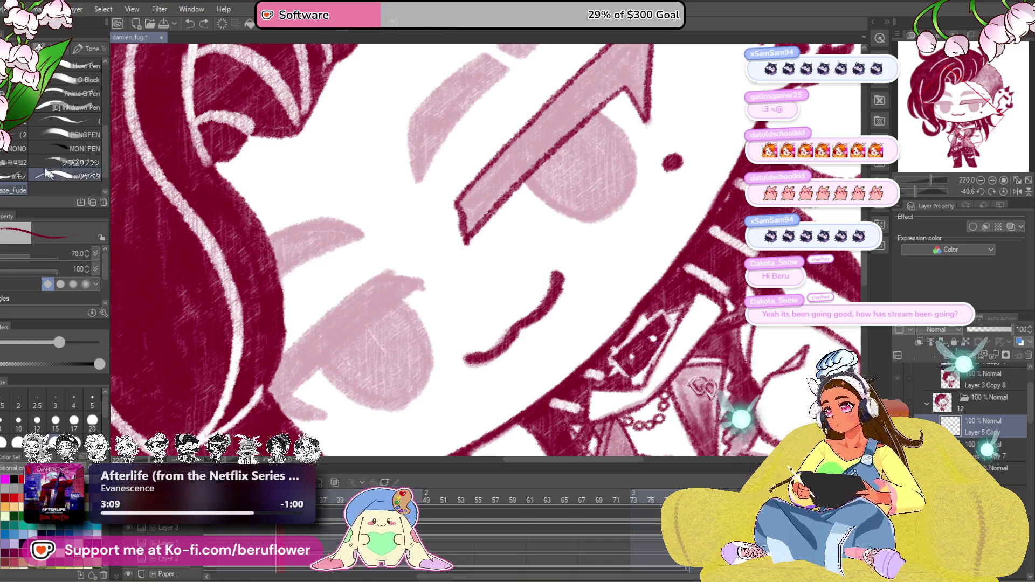
left_click_drag(463, 220, 467, 286)
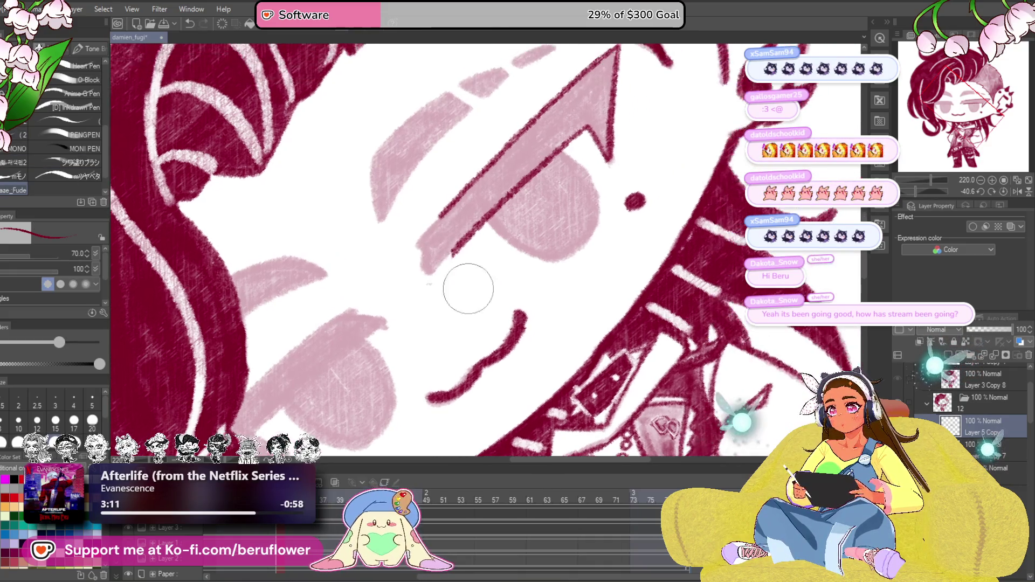
key("m")
left_click_drag(540, 215, 509, 297)
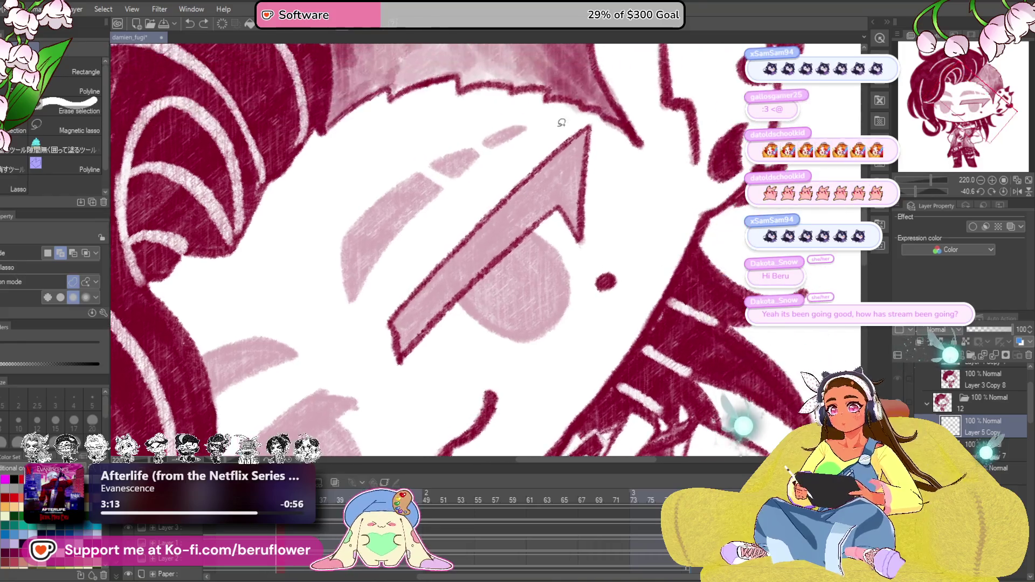
left_click_drag(575, 120, 499, 334)
left_click_drag(461, 201, 595, 114)
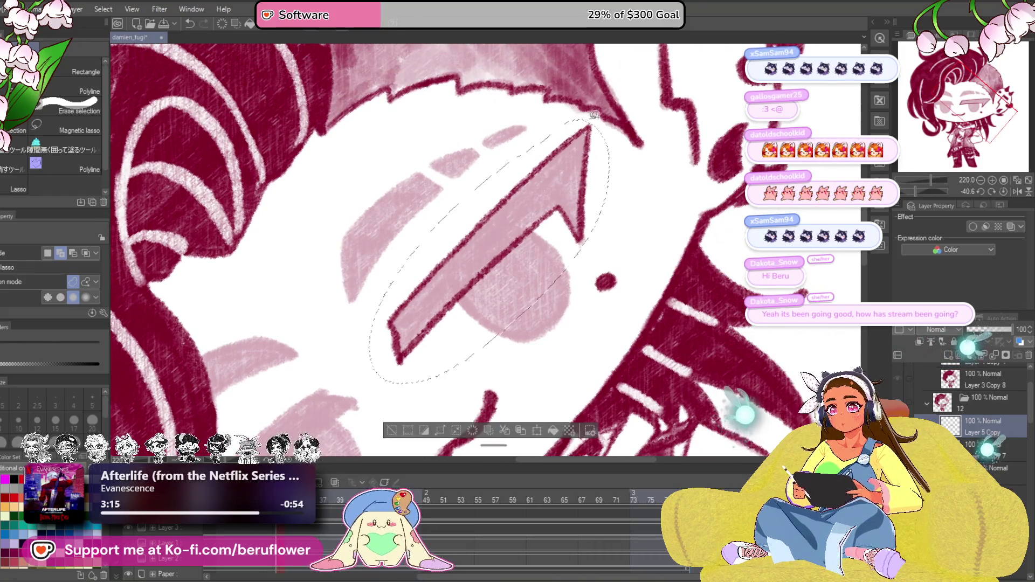
left_click_drag(553, 369, 563, 333)
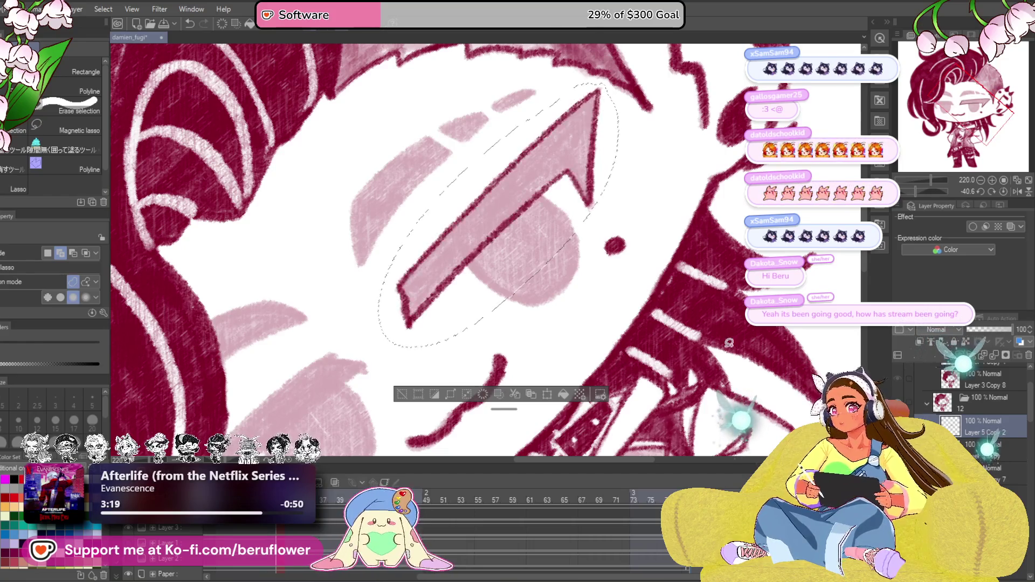
key("ctrl+d")
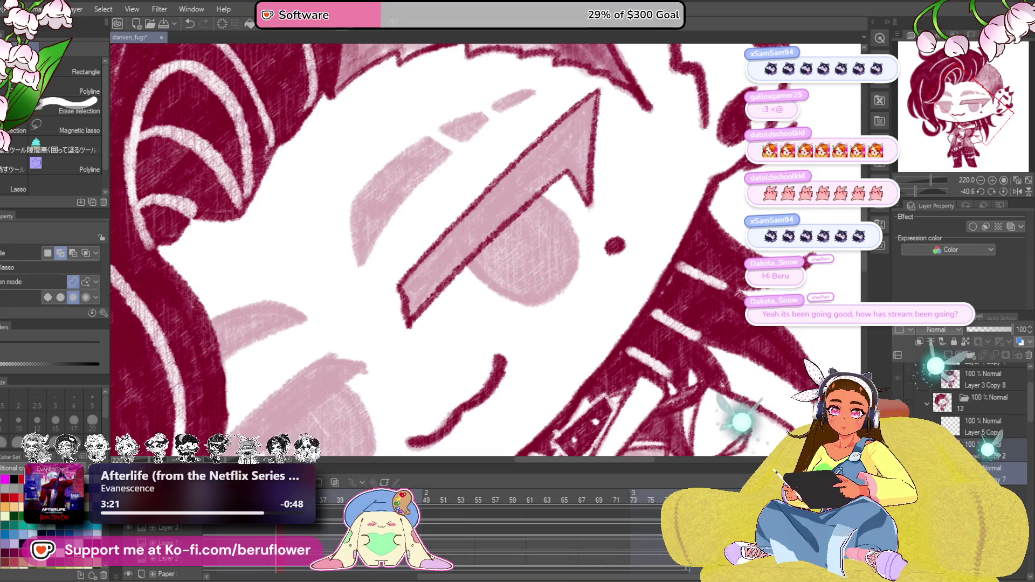
right_click(916, 426)
left_click(983, 402)
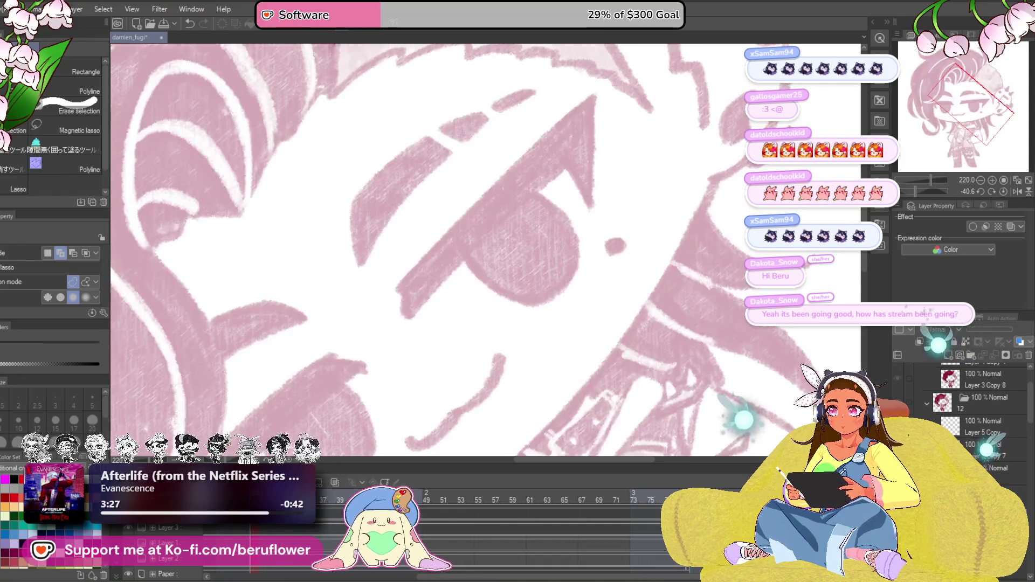
Step: Compare the face across frames 27, 22, 23, 20 and 33, settling on frame 32
key("ctrl+z")
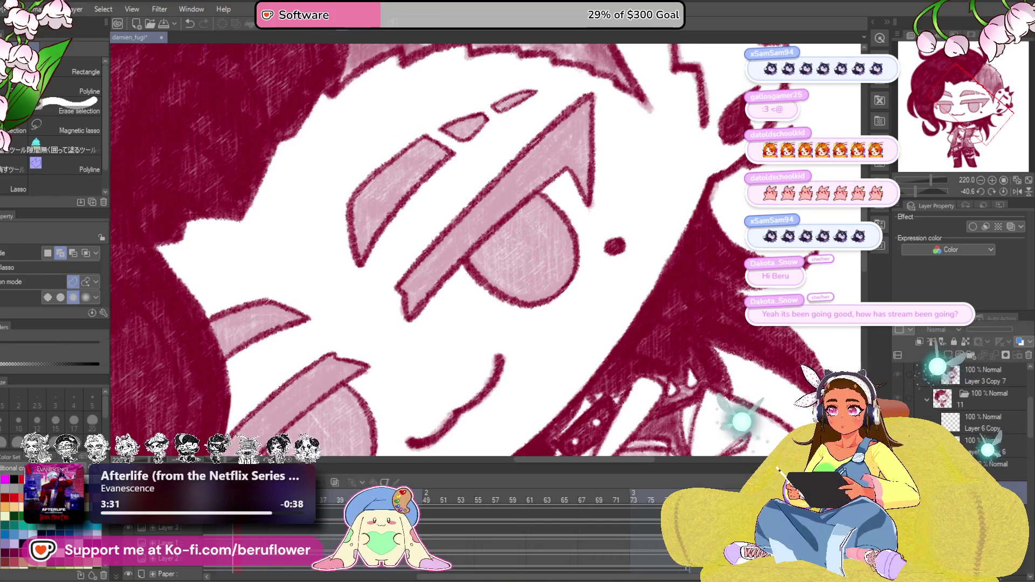
key("ctrl+z")
left_click(548, 515)
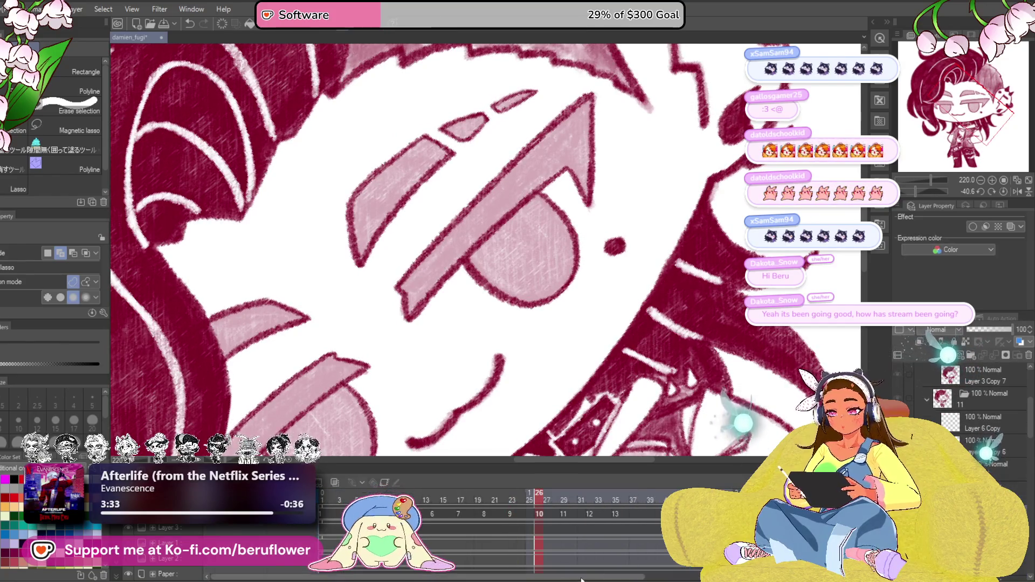
left_click(509, 497)
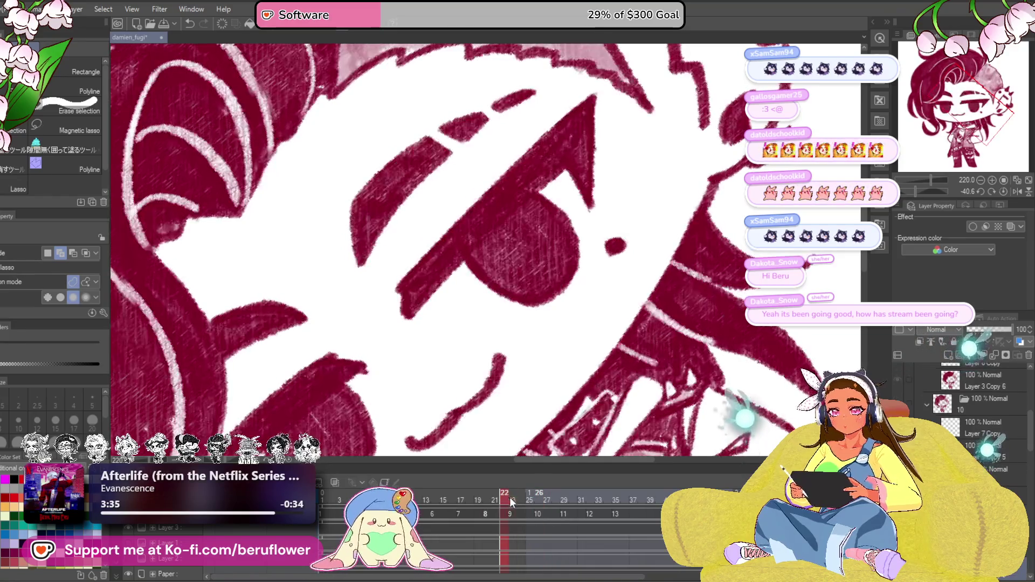
left_click(508, 501)
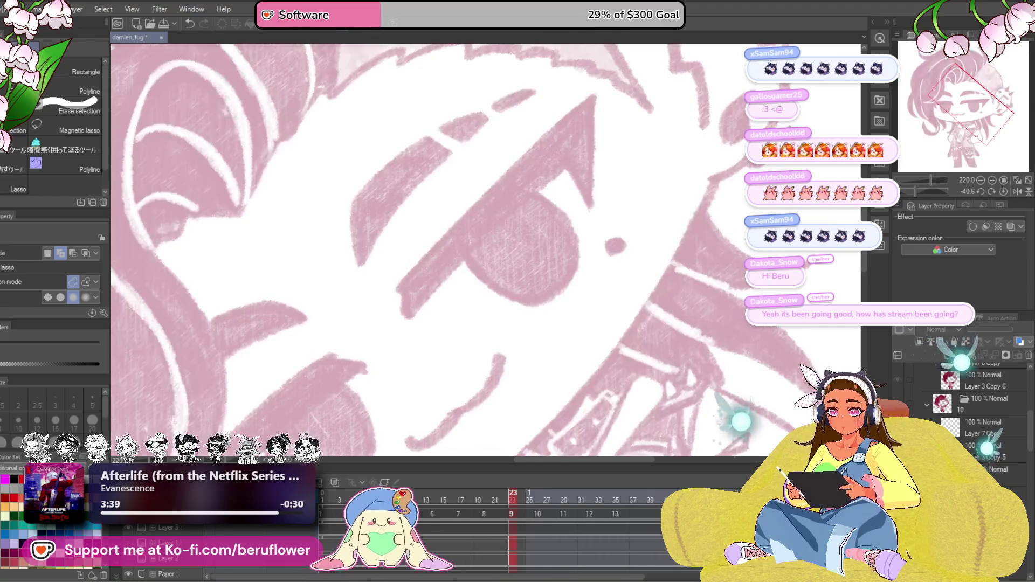
left_click(485, 512)
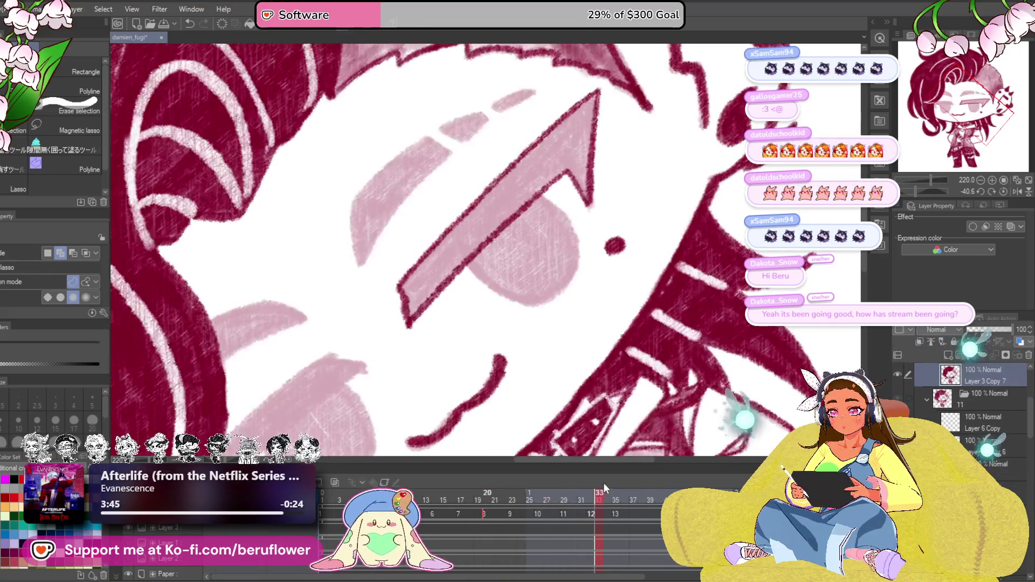
left_click(600, 496)
left_click_drag(600, 493, 591, 495)
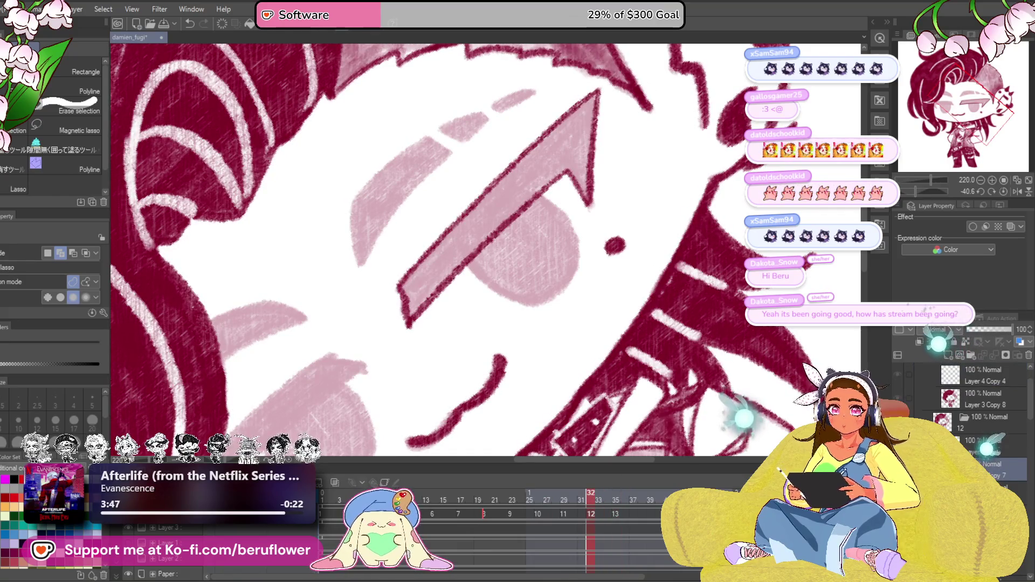
Step: On the layer above, outline the eyelid band's top, lower and left edges with the dark red pencil
left_click(992, 445)
key("p")
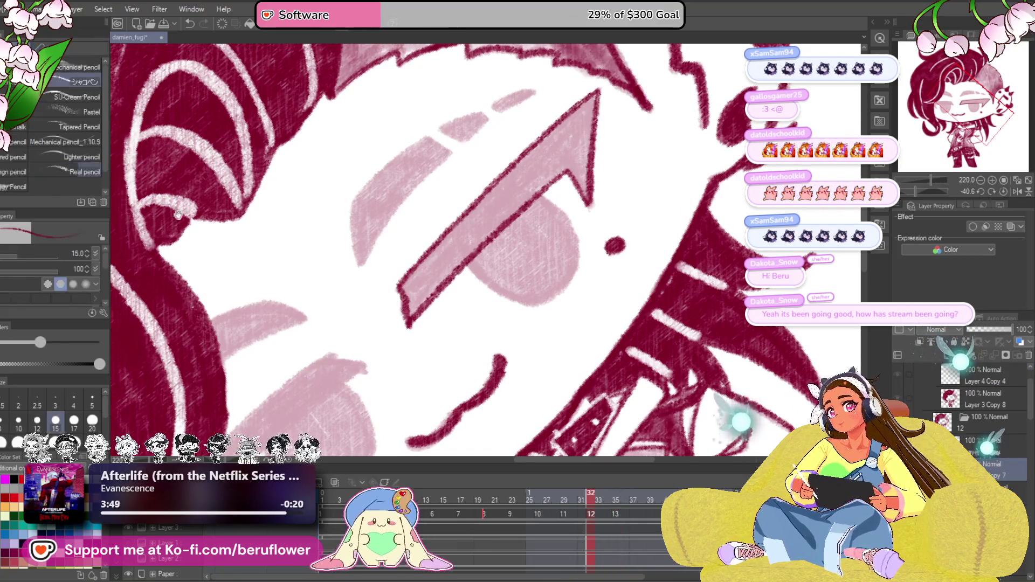
left_click_drag(538, 259, 546, 316)
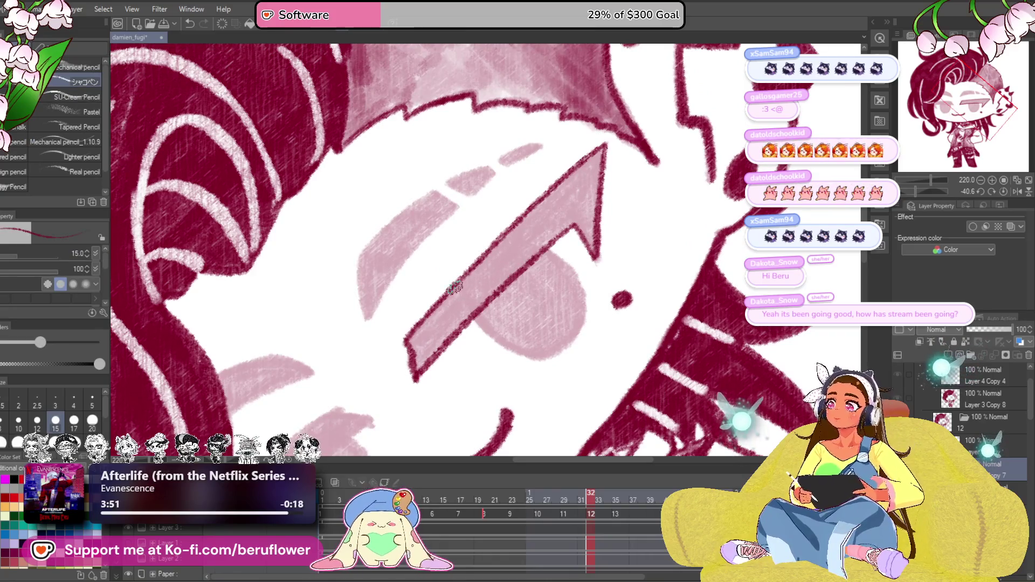
scroll(455, 289, "up", 3)
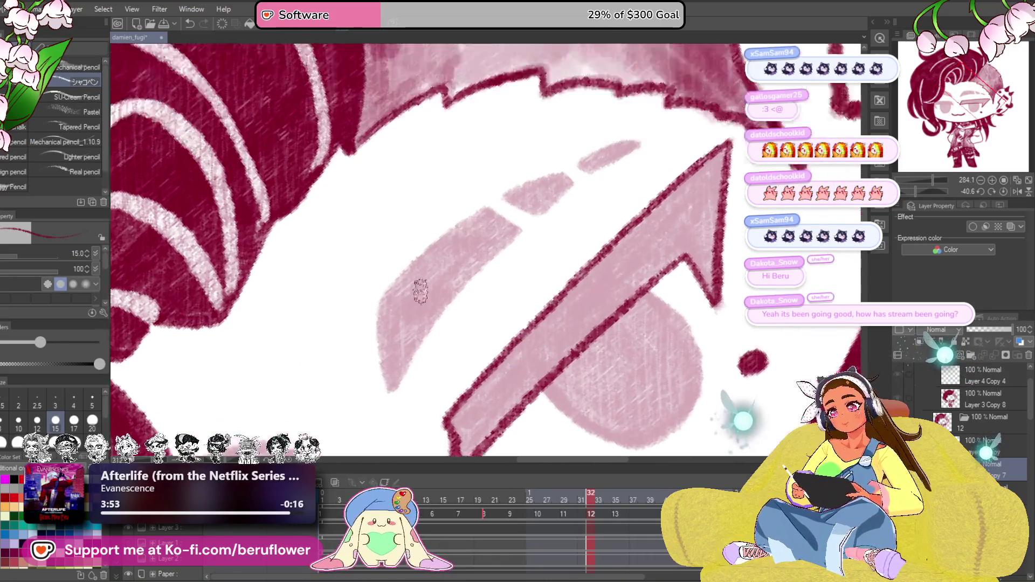
scroll(420, 291, "up", 4)
mouse_move(442, 323)
left_mouse_down()
mouse_move(593, 195)
mouse_move(656, 230)
left_mouse_up()
left_click_drag(617, 288, 618, 197)
mouse_move(652, 141)
left_mouse_down()
mouse_move(550, 237)
mouse_move(479, 353)
left_mouse_up()
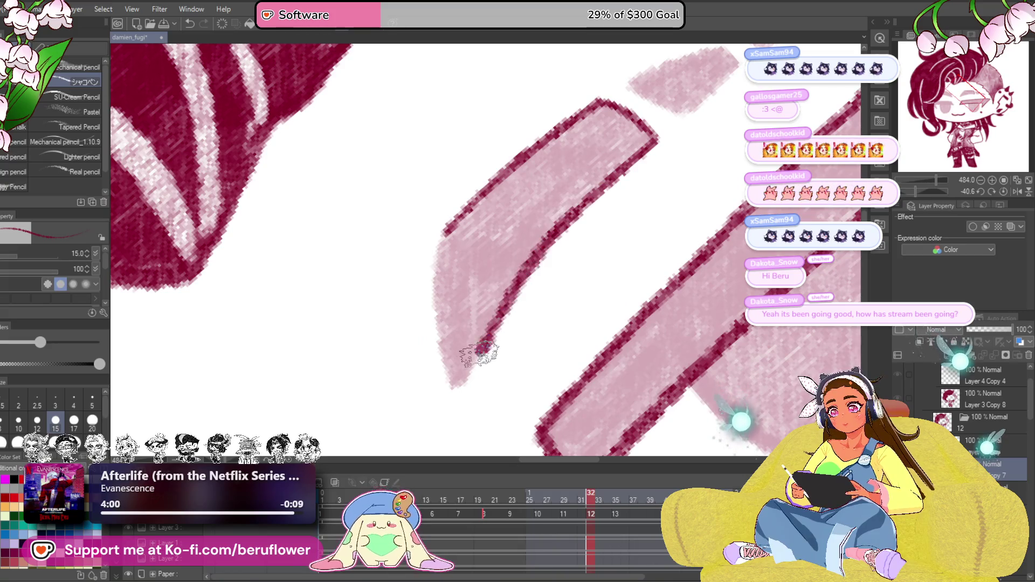
left_click_drag(448, 233, 437, 332)
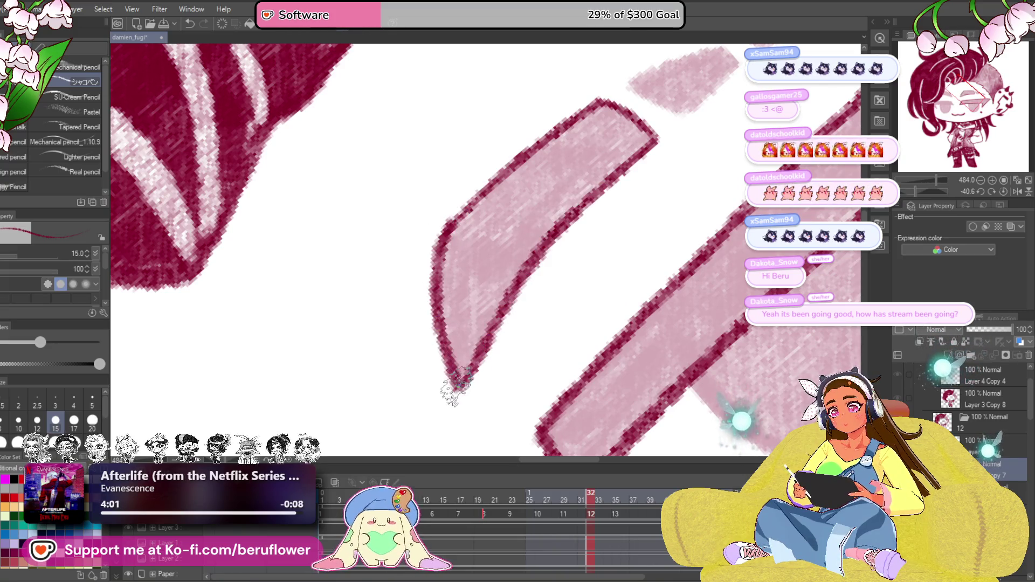
Step: Outline the pale eyebrow pieces and the pale shape beside the hair in dark red
left_click_drag(635, 92, 548, 286)
mouse_move(561, 286)
left_mouse_down()
mouse_move(637, 249)
mouse_move(605, 310)
left_mouse_up()
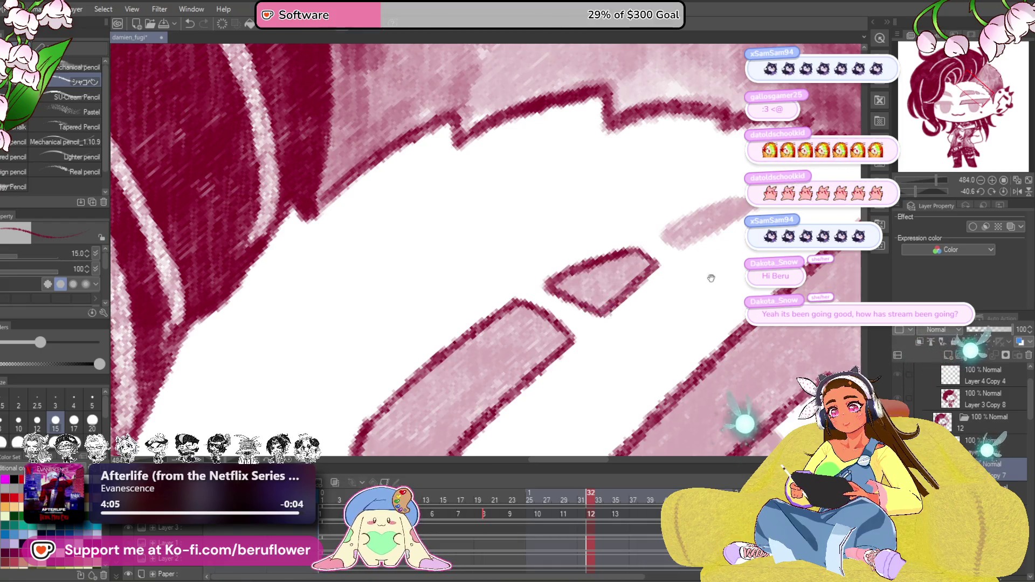
left_click_drag(711, 278, 682, 314)
mouse_move(641, 265)
left_mouse_down()
mouse_move(670, 279)
mouse_move(718, 249)
left_mouse_up()
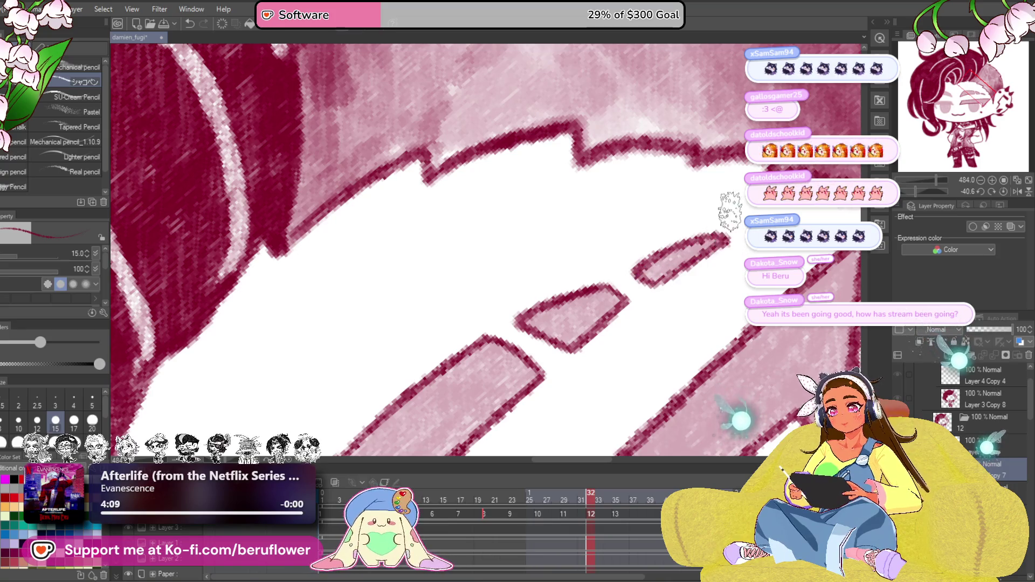
scroll(731, 210, "down", 5)
scroll(531, 270, "up", 5)
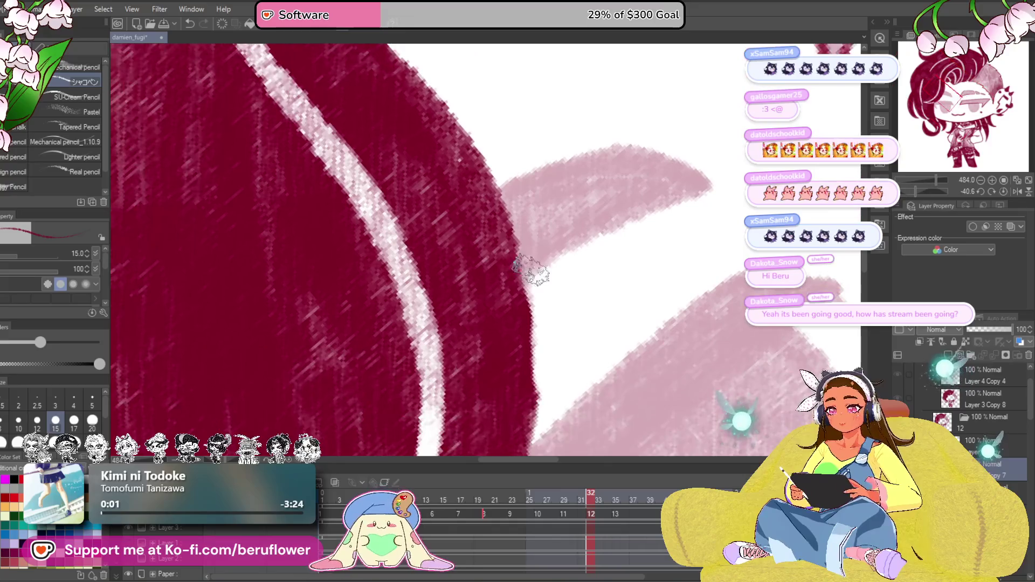
left_click_drag(531, 269, 665, 208)
left_click_drag(704, 243, 653, 213)
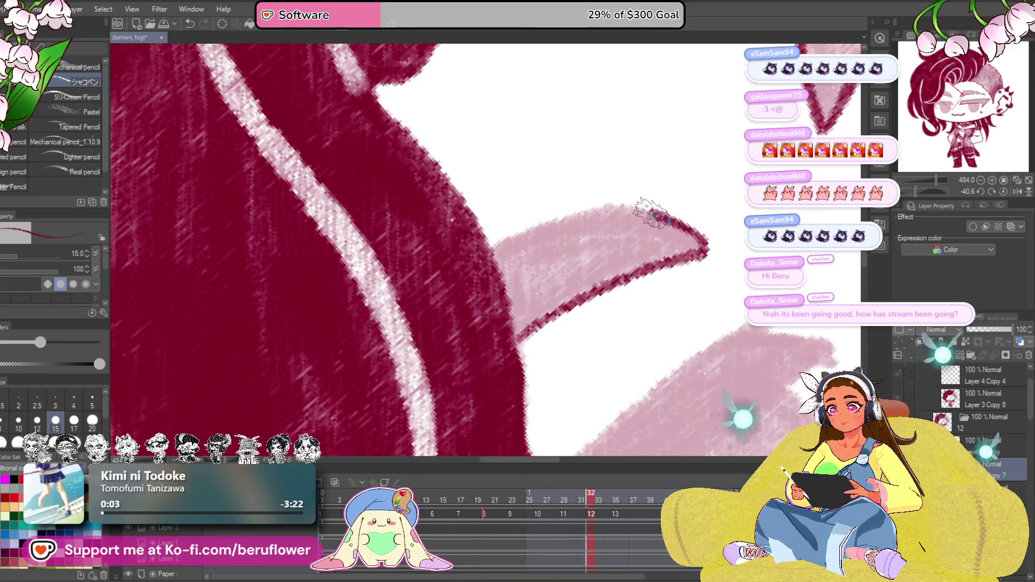
scroll(469, 291, "down", 3)
scroll(491, 313, "down", 2)
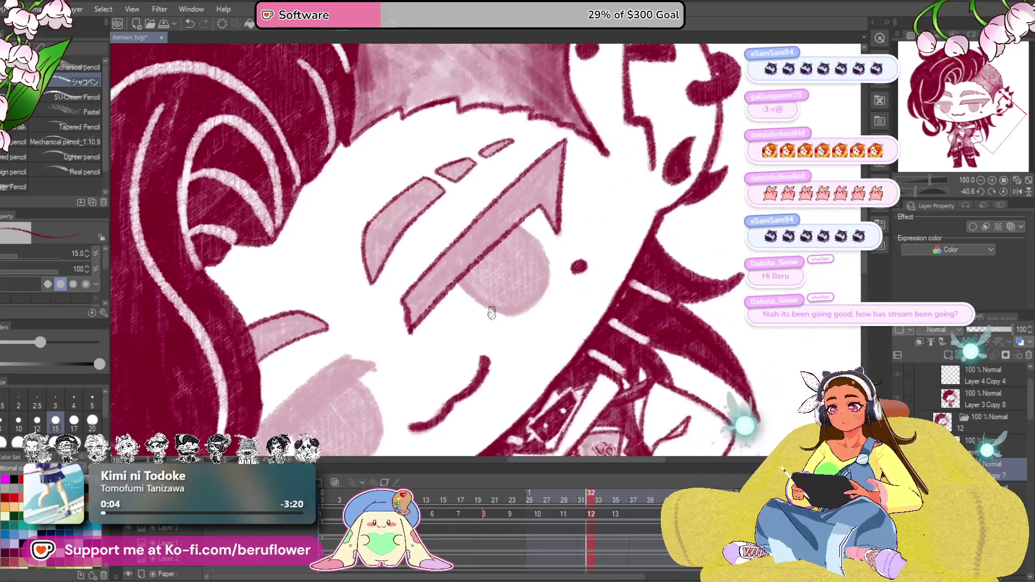
scroll(492, 254, "up", 3)
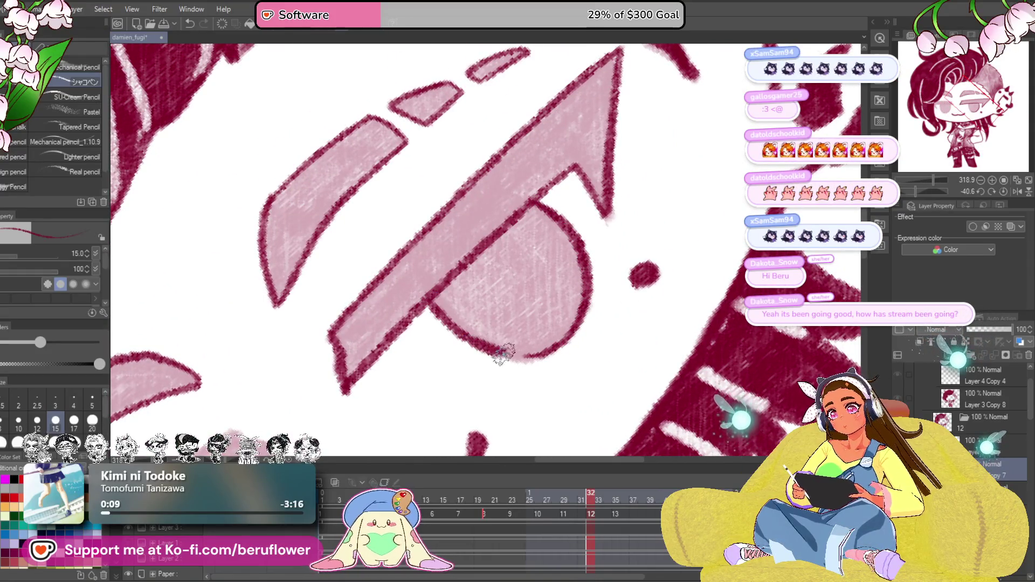
Step: Finish the eyelid band edges and outline the right side of the pink iris
mouse_move(572, 323)
left_mouse_down()
mouse_move(506, 312)
mouse_move(651, 197)
mouse_move(664, 224)
left_mouse_up()
mouse_move(459, 324)
left_mouse_down()
mouse_move(619, 194)
mouse_move(714, 148)
left_mouse_up()
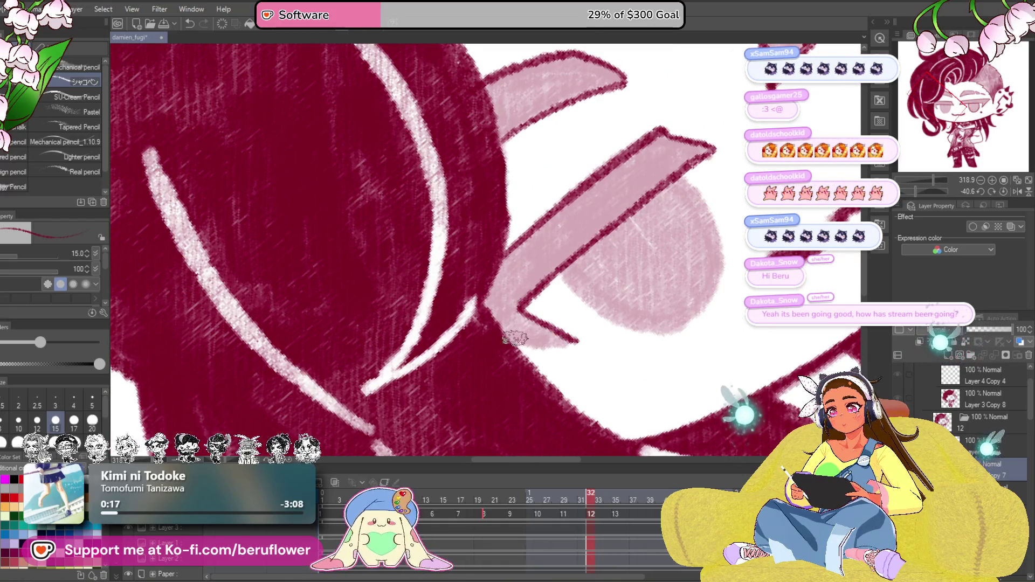
left_click_drag(598, 318, 500, 358)
mouse_move(576, 215)
left_mouse_down()
mouse_move(616, 323)
mouse_move(452, 282)
left_mouse_up()
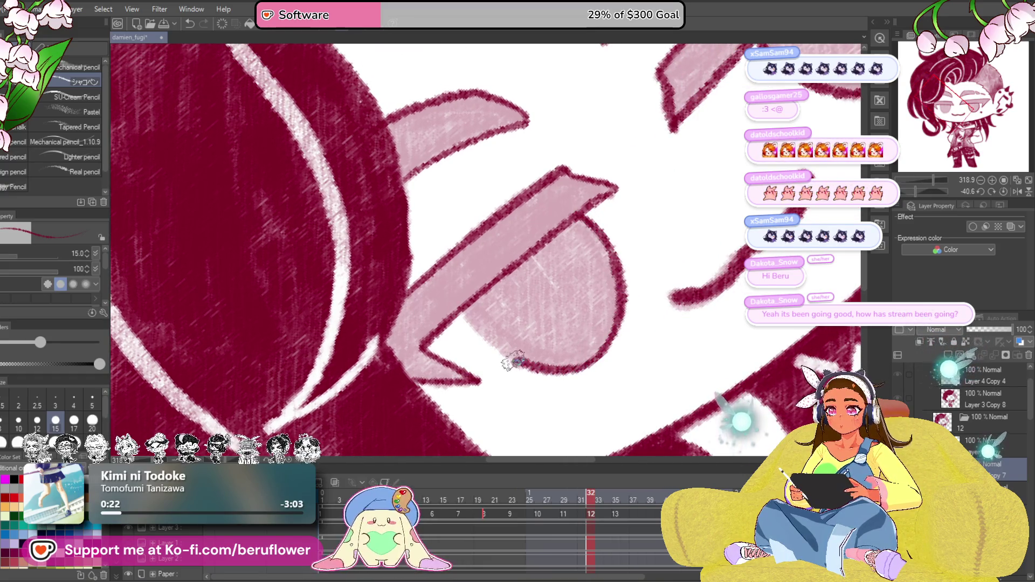
scroll(452, 282, "down", 3)
scroll(452, 282, "down", 5)
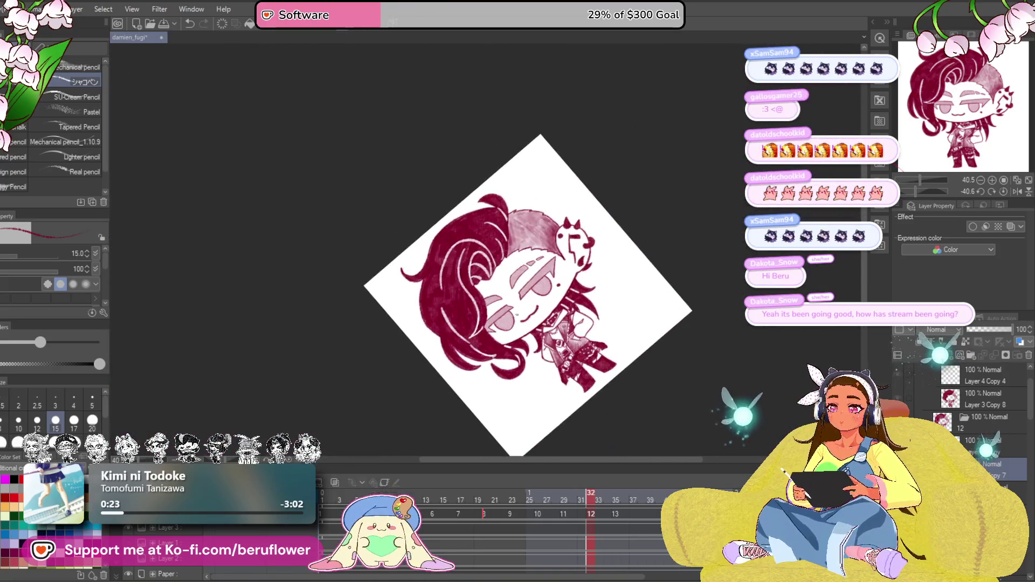
Step: Level the canvas and save, then scrub to frame 35 and select Layer 3 Copy 8
scroll(702, 308, "up", 4)
key("ctrl+^")
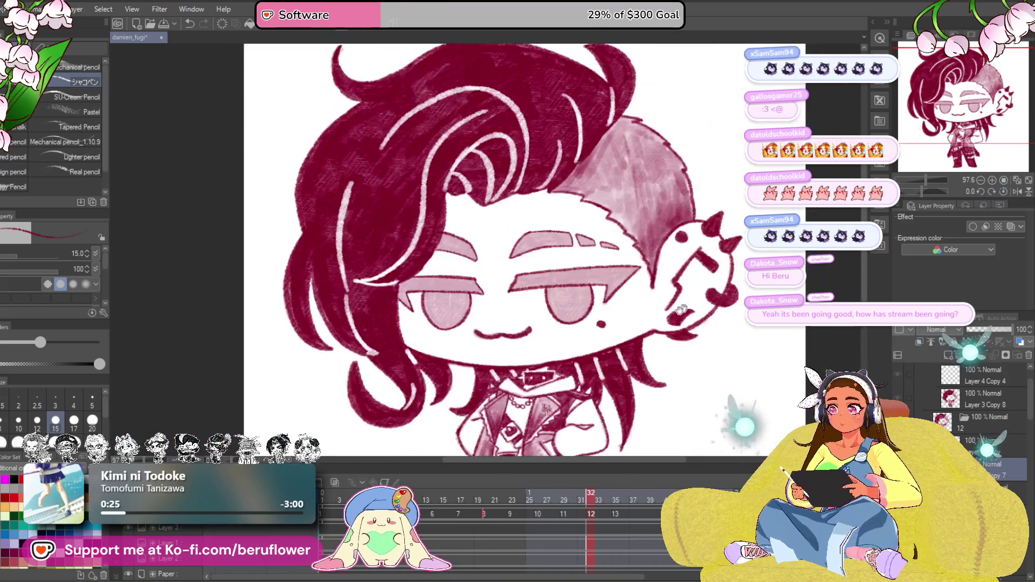
key("ctrl+s")
left_click_drag(581, 404, 570, 361)
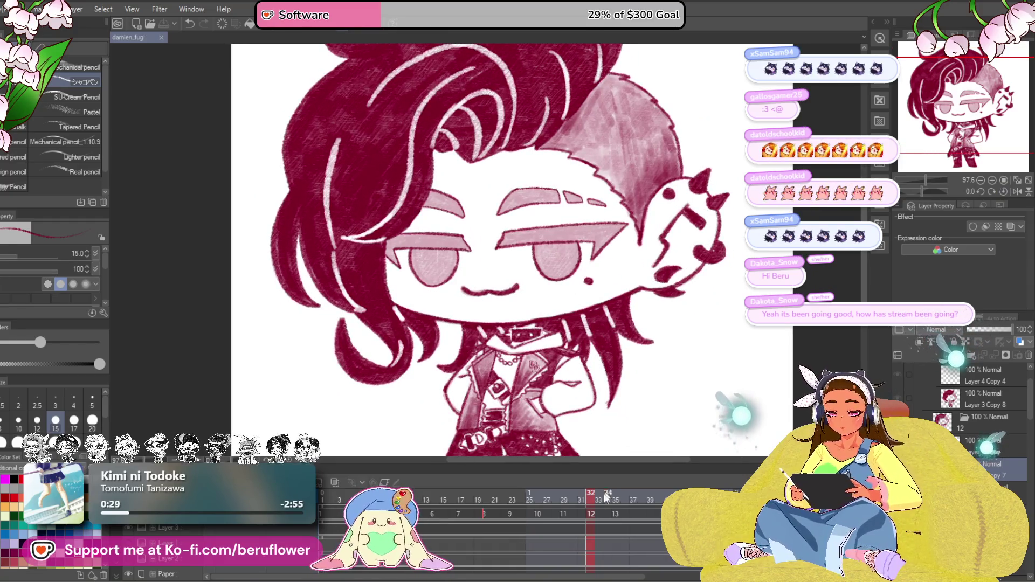
mouse_move(582, 497)
left_mouse_down()
mouse_move(532, 514)
mouse_move(617, 522)
left_mouse_up()
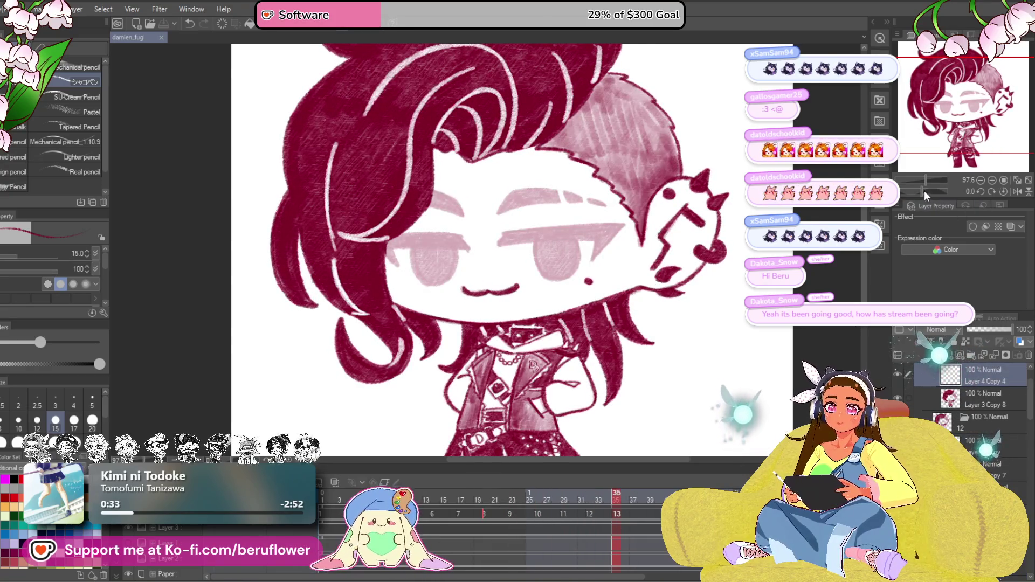
left_click_drag(924, 190, 917, 192)
left_click(979, 399)
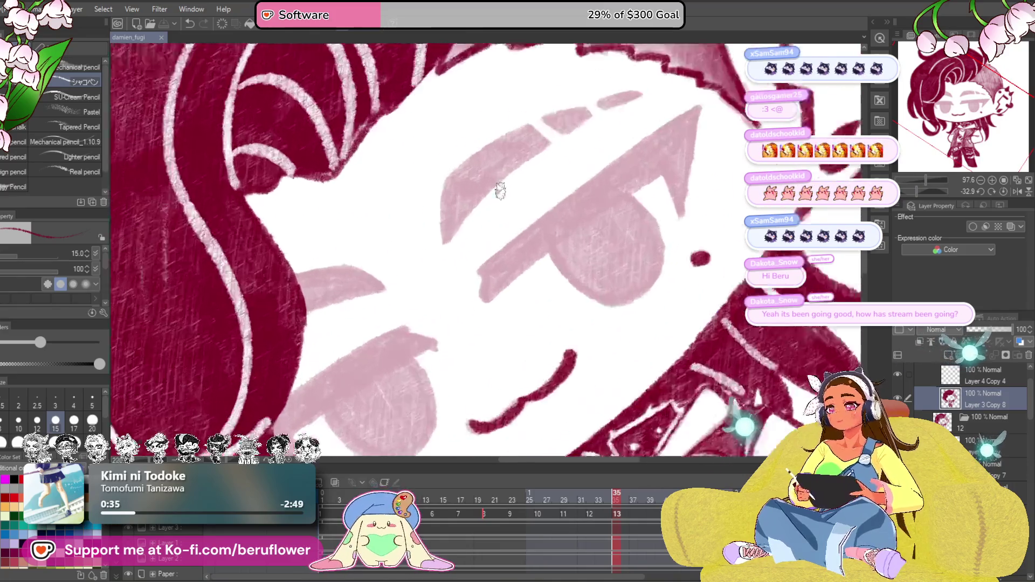
Step: Outline the large pink eyebrow and the small pink brow piece with dark red pencil lines
scroll(544, 310, "up", 5)
scroll(545, 305, "up", 2)
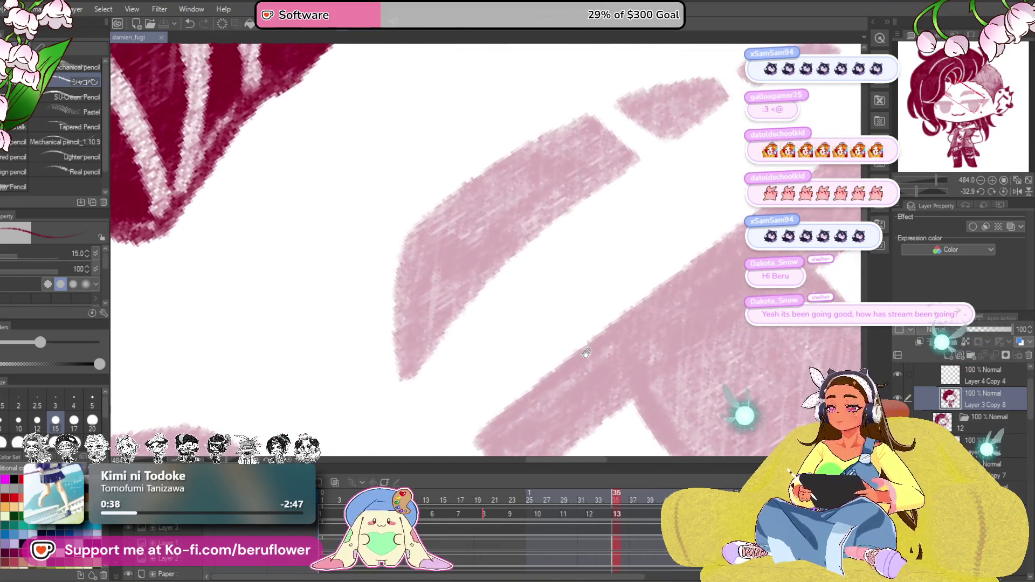
left_click_drag(644, 179, 426, 391)
mouse_move(616, 166)
left_mouse_down()
mouse_move(504, 220)
mouse_move(444, 276)
mouse_move(437, 381)
left_mouse_up()
scroll(670, 312, "up", 2)
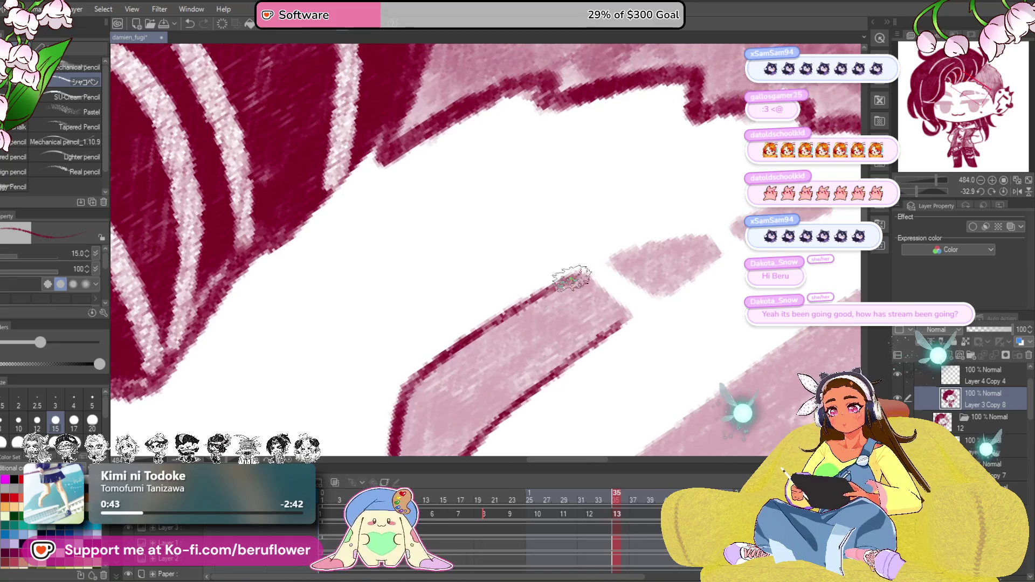
scroll(630, 293, "up", 2)
mouse_move(587, 273)
left_mouse_down()
mouse_move(638, 306)
mouse_move(681, 244)
mouse_move(701, 267)
mouse_move(593, 351)
left_mouse_up()
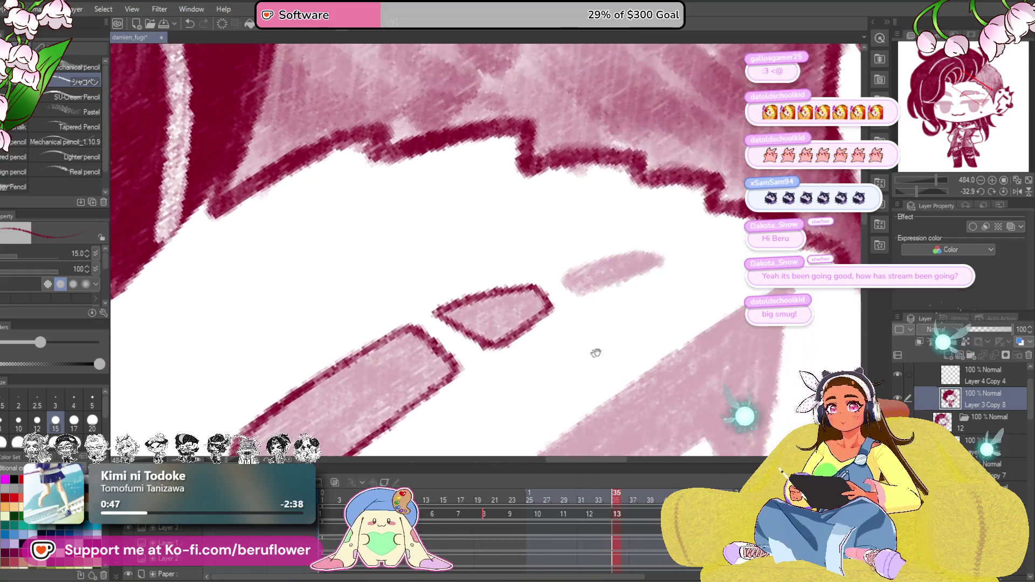
scroll(587, 294, "down", 1)
mouse_move(588, 268)
left_mouse_down()
mouse_move(574, 249)
mouse_move(682, 226)
left_mouse_up()
key("ctrl+z")
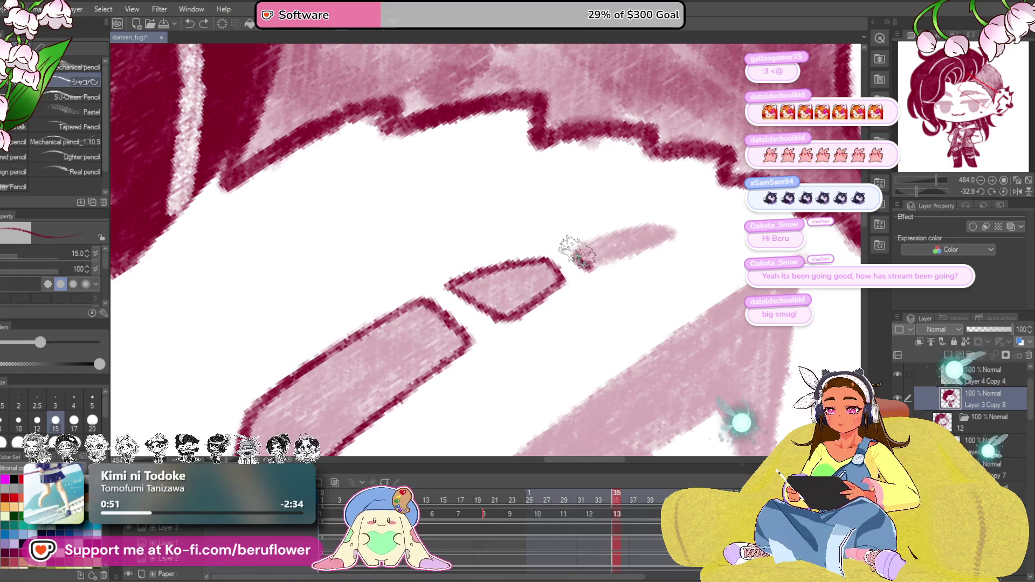
mouse_move(574, 251)
left_mouse_down()
mouse_move(670, 224)
mouse_move(584, 273)
left_mouse_up()
left_click_drag(777, 245, 786, 89)
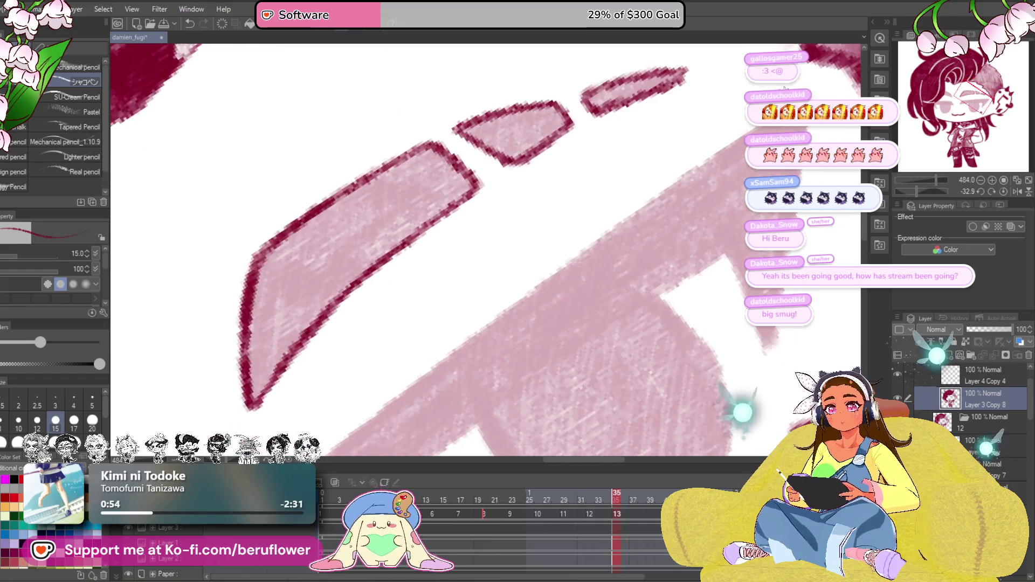
Step: Outline the large eyelid band's top, lower and right edges, plus both sides of the iris
left_click_drag(590, 231, 536, 234)
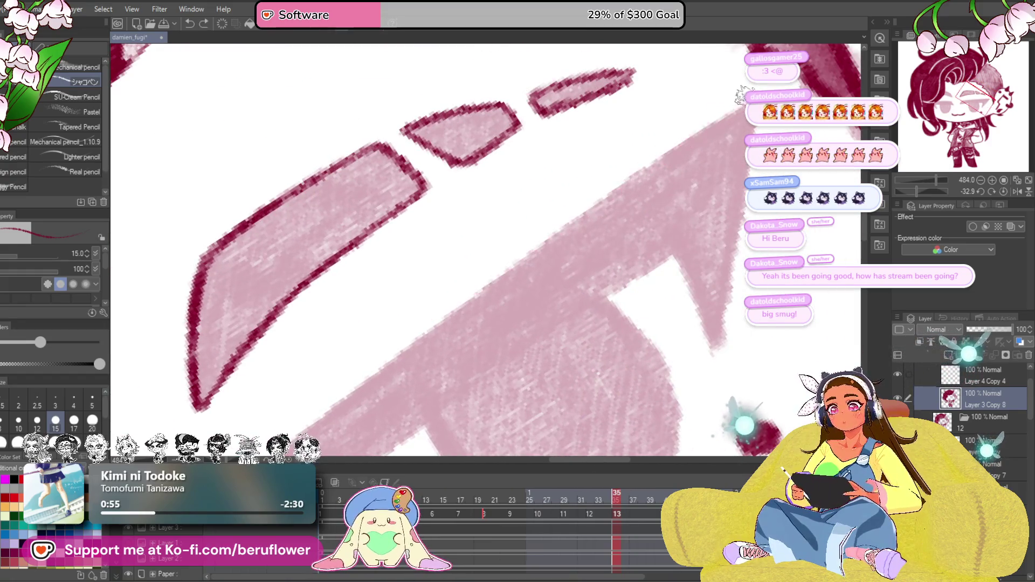
left_click_drag(724, 115, 426, 339)
left_click_drag(470, 297, 643, 143)
left_click_drag(597, 186, 448, 303)
left_click_drag(530, 311, 474, 352)
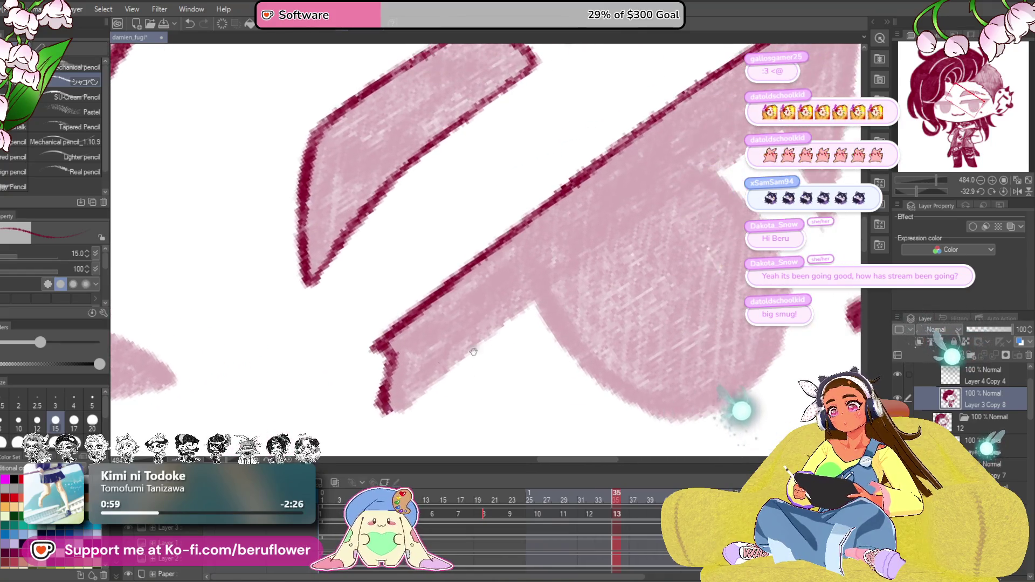
mouse_move(380, 346)
left_mouse_down()
mouse_move(596, 247)
mouse_move(717, 167)
mouse_move(642, 248)
mouse_move(689, 319)
left_mouse_up()
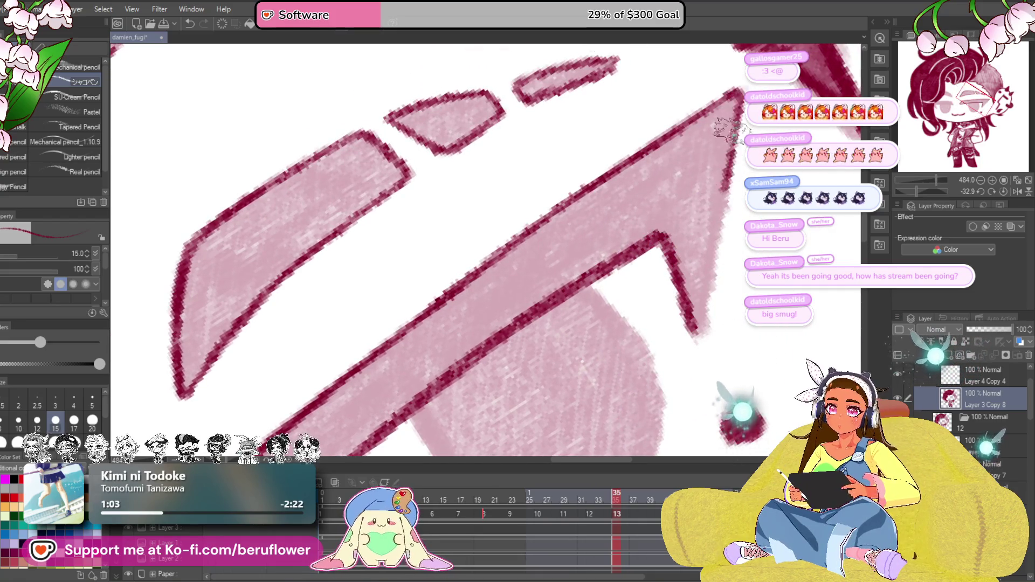
mouse_move(729, 134)
left_mouse_down()
mouse_move(696, 332)
mouse_move(722, 176)
left_mouse_up()
mouse_move(442, 249)
left_mouse_down()
mouse_move(485, 323)
mouse_move(554, 363)
mouse_move(604, 366)
left_mouse_up()
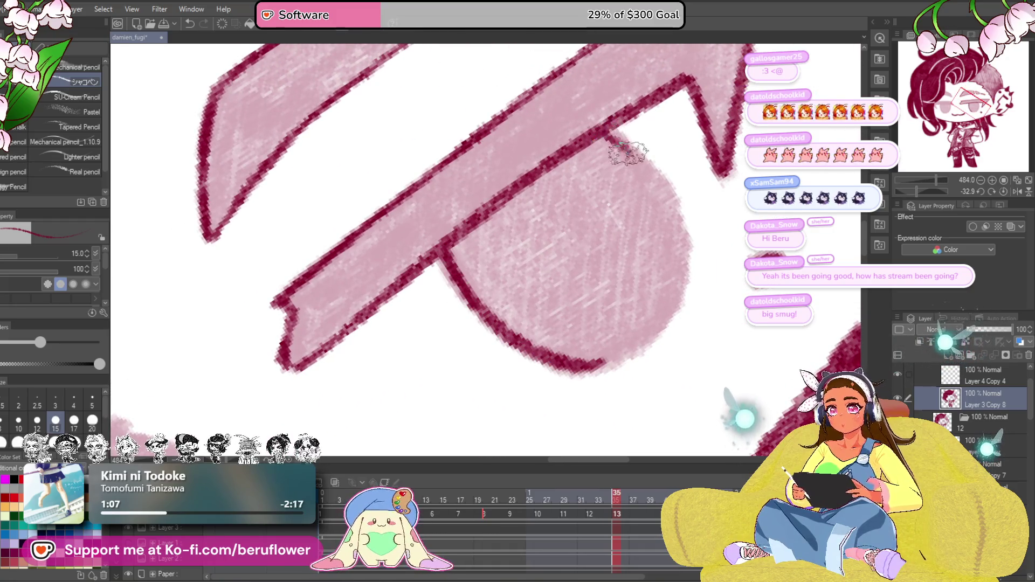
mouse_move(629, 154)
left_mouse_down()
mouse_move(666, 194)
mouse_move(674, 275)
left_mouse_up()
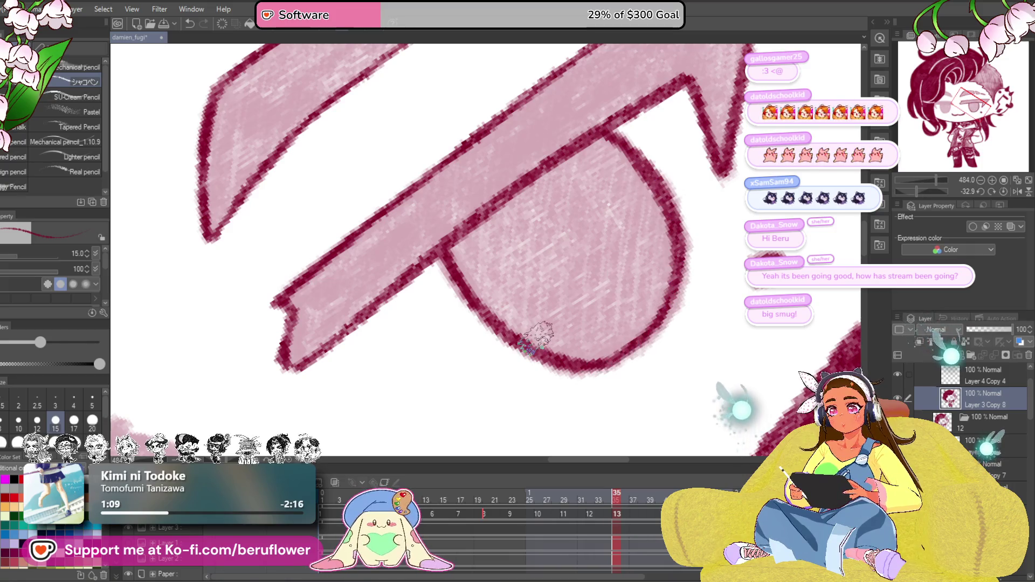
Step: Draw dark red lines along the eyelid edge down the eye and the iris's left edge
scroll(534, 337, "down", 5)
scroll(515, 352, "up", 3)
scroll(516, 352, "up", 3)
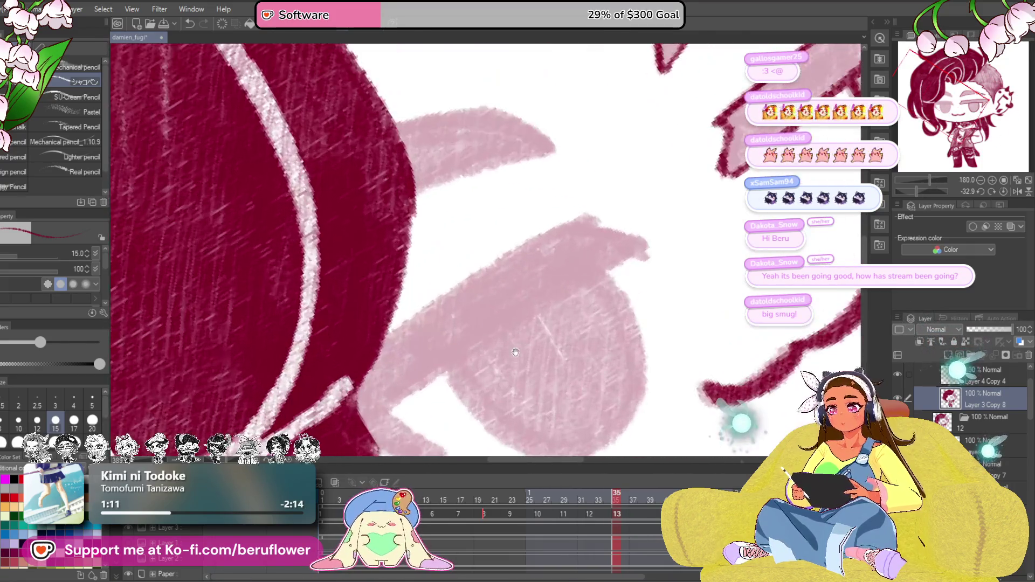
scroll(515, 352, "up", 3)
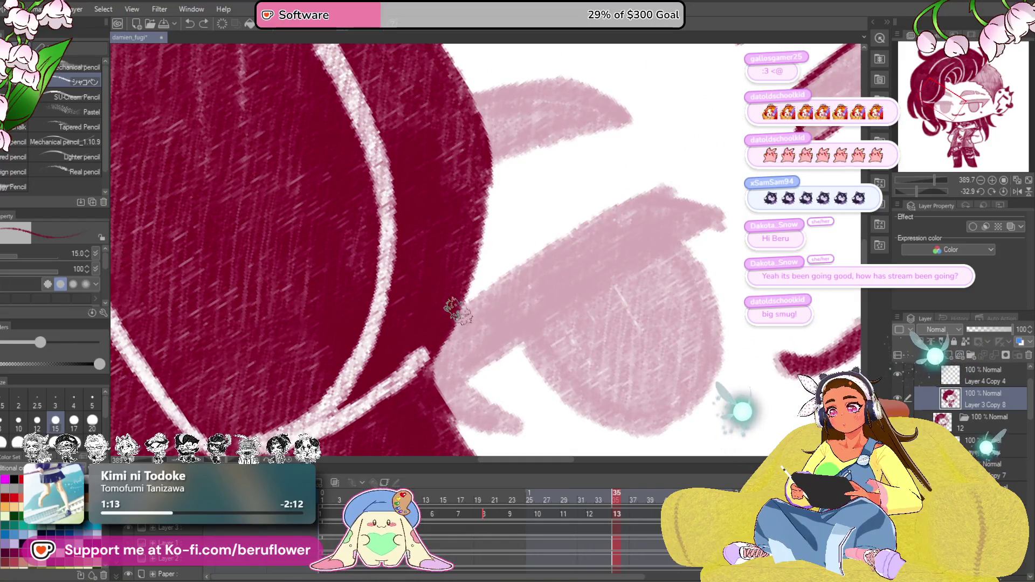
left_click_drag(457, 310, 645, 200)
key("ctrl+z")
left_click_drag(458, 307, 666, 186)
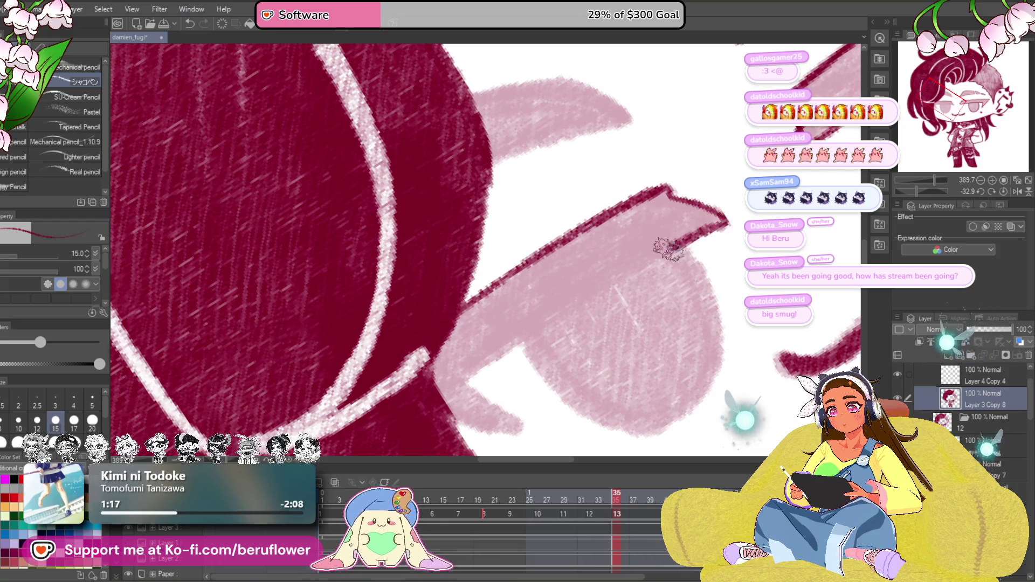
left_click_drag(669, 248, 507, 350)
left_click_drag(606, 297, 516, 237)
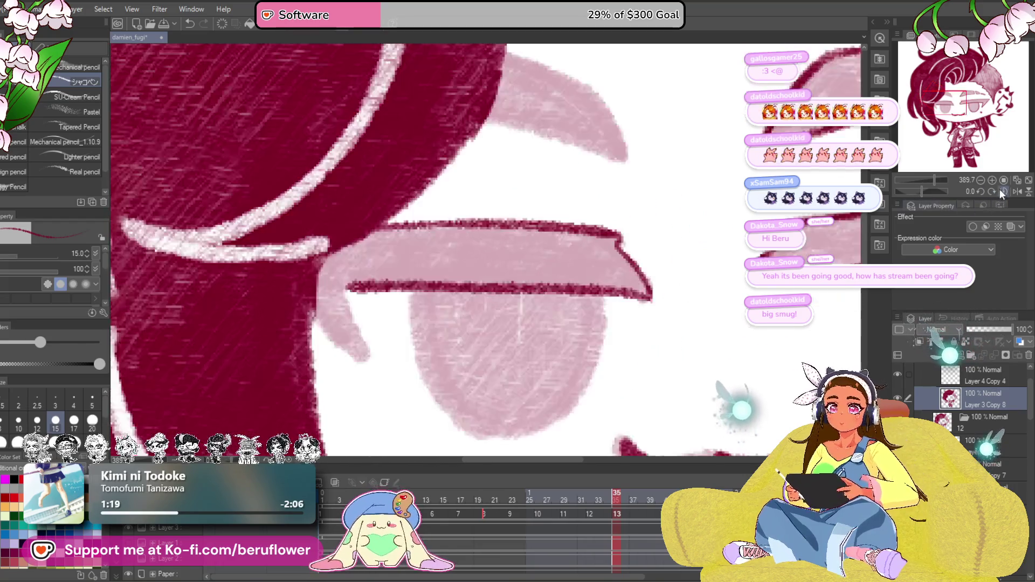
left_click_drag(356, 272, 385, 348)
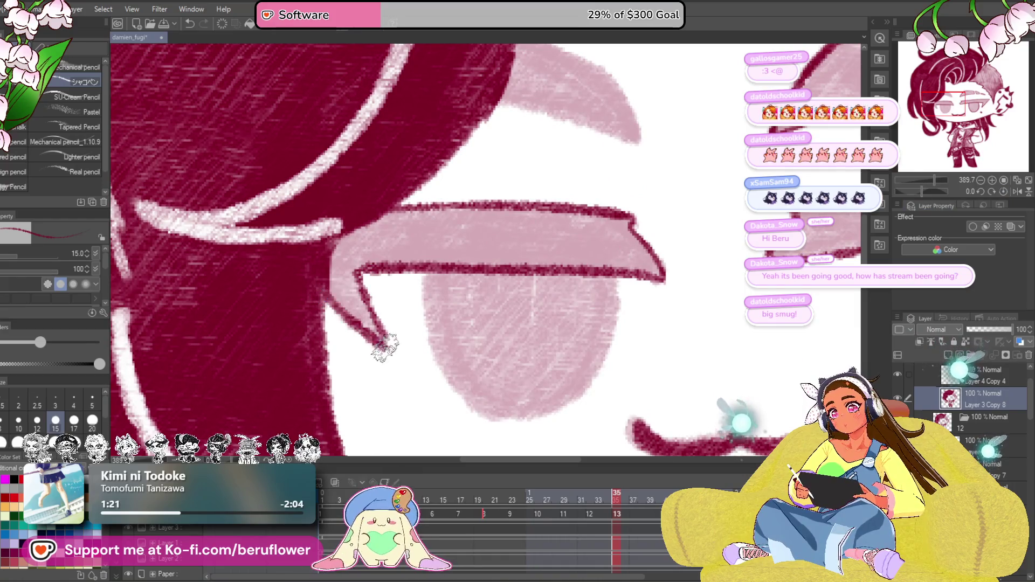
left_click_drag(624, 252, 602, 183)
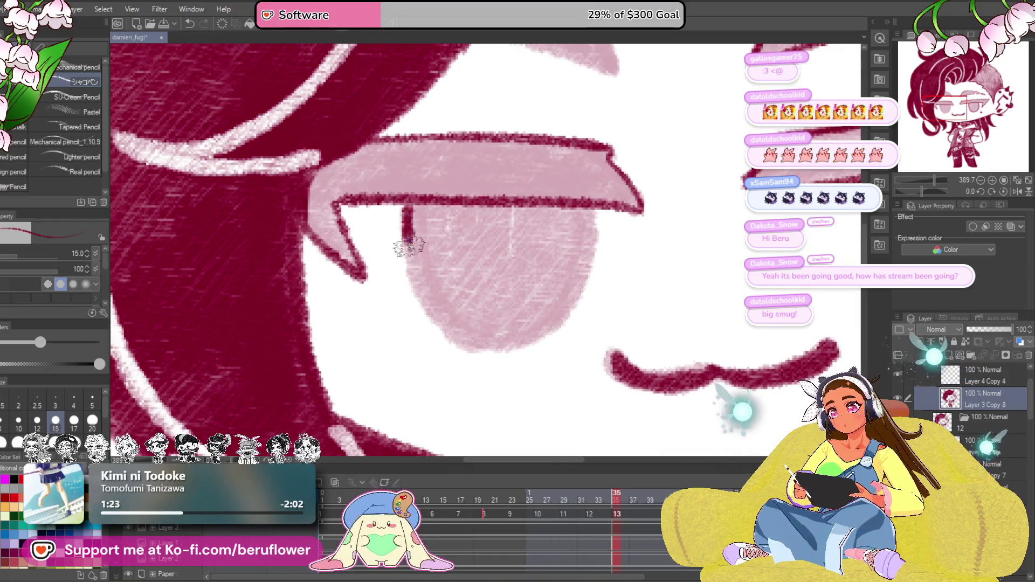
left_click_drag(409, 246, 468, 341)
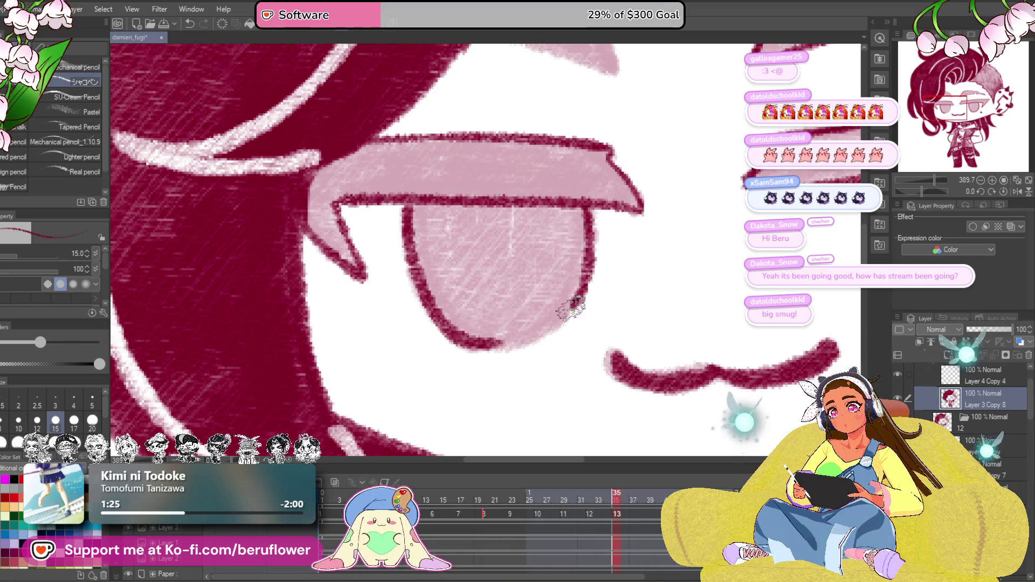
scroll(419, 257, "down", 5)
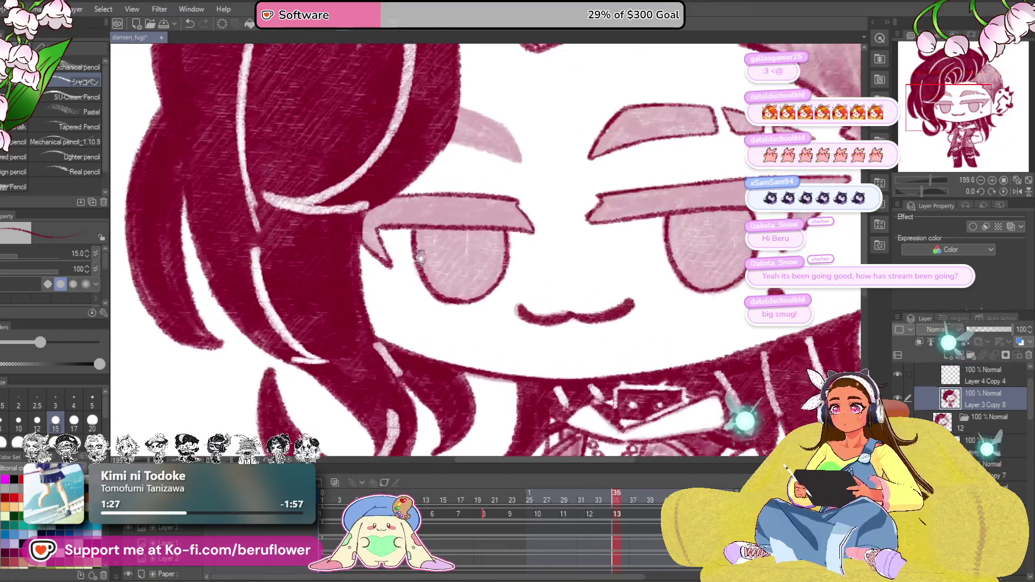
scroll(865, 216, "up", 2)
left_click_drag(926, 193, 915, 192)
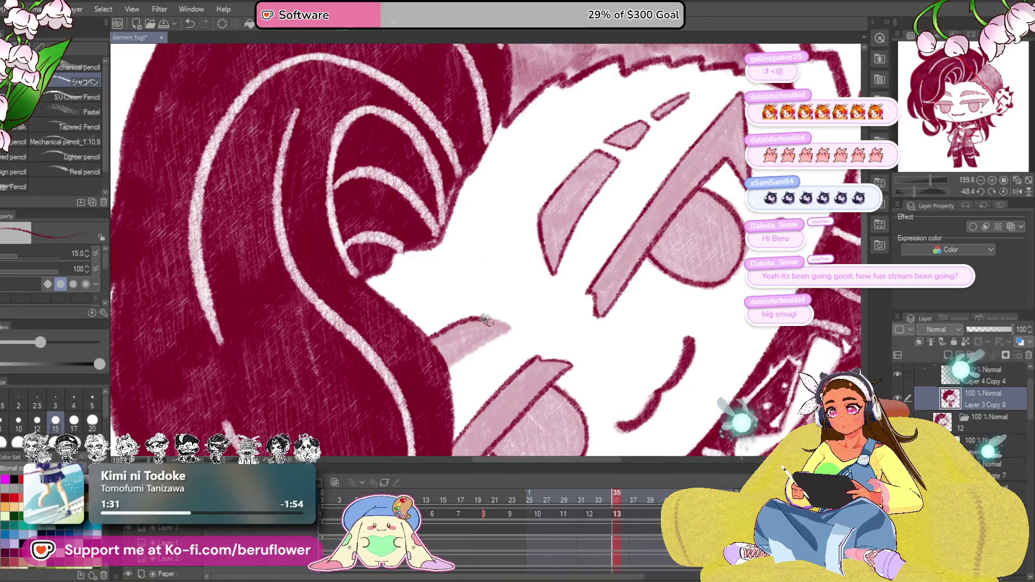
Step: Shade the diagonal brow stripe densely in dark red
scroll(438, 372, "down", 4)
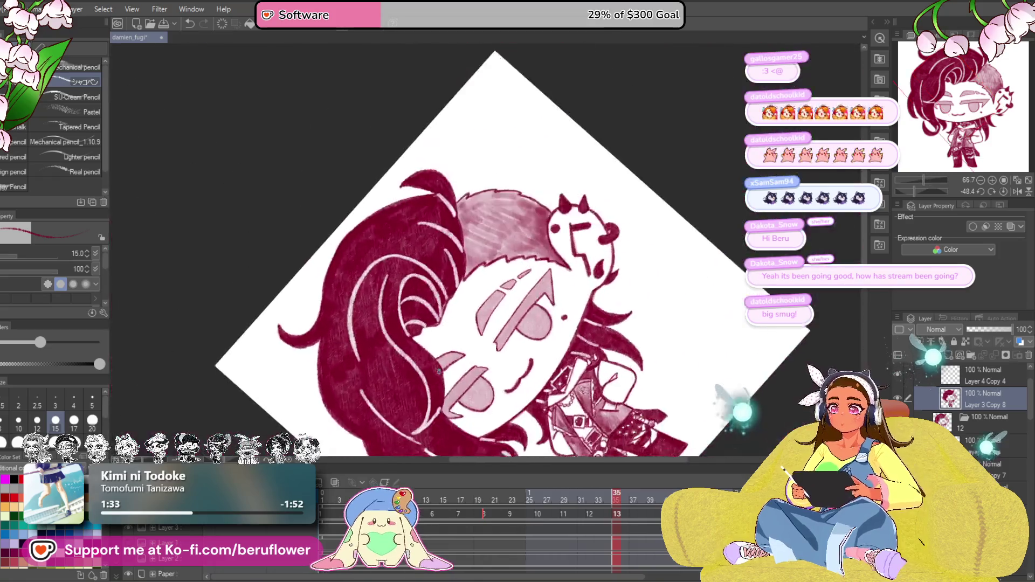
scroll(595, 340, "up", 2)
left_click_drag(595, 340, 609, 290)
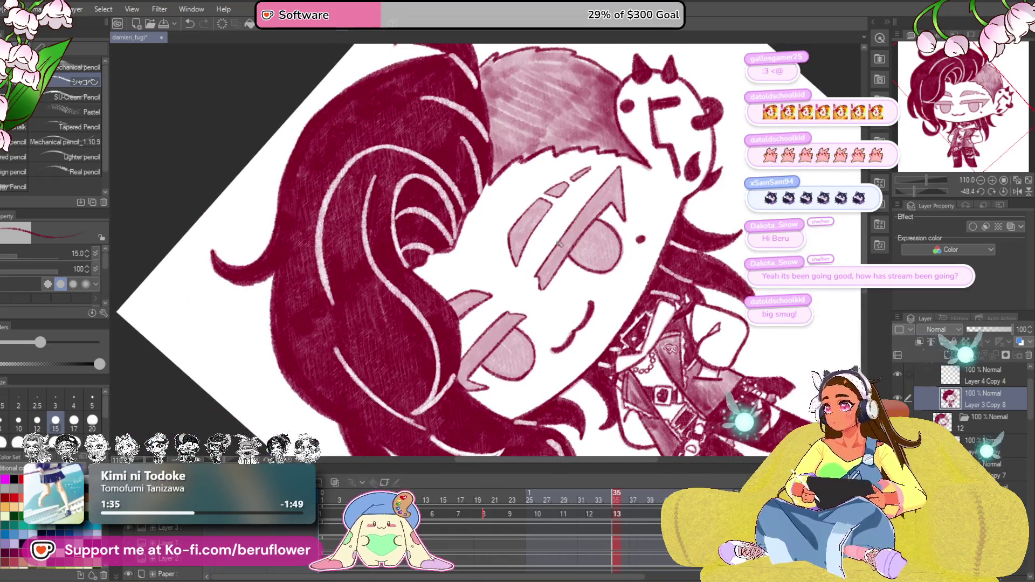
scroll(524, 231, "up", 4)
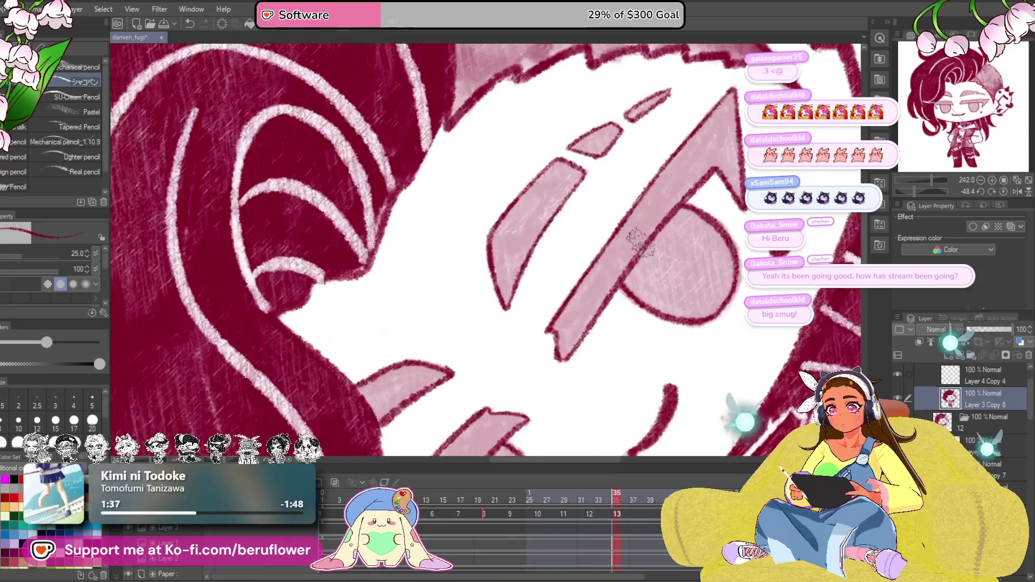
mouse_move(642, 178)
left_mouse_down()
mouse_move(583, 254)
mouse_move(603, 203)
mouse_move(532, 318)
left_mouse_up()
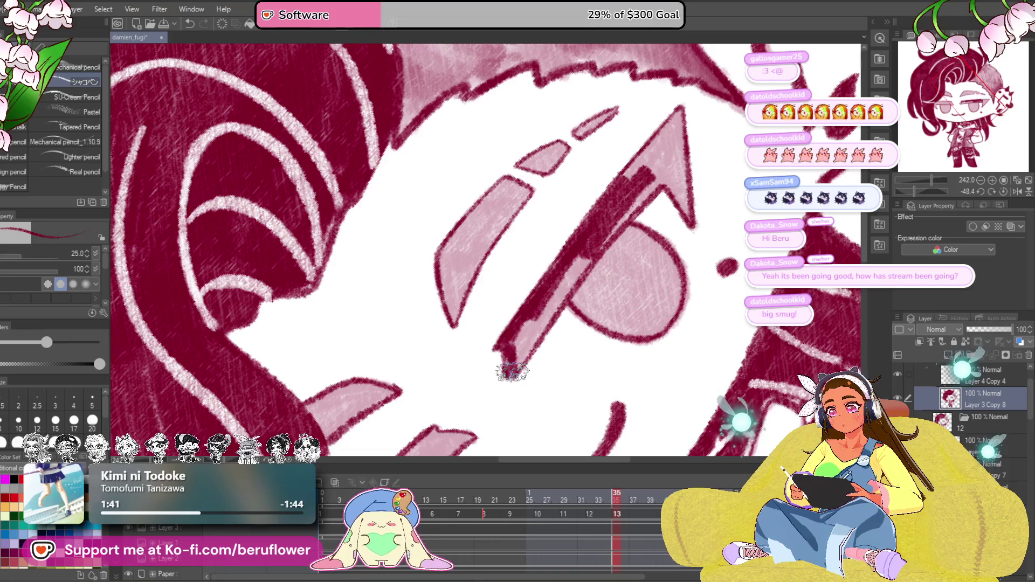
mouse_move(512, 373)
left_mouse_down()
mouse_move(598, 239)
mouse_move(542, 306)
left_mouse_up()
Step: Thicken the upper mouth edge in red, undoing a stray stroke on the lower mouth outline
mouse_move(647, 150)
left_mouse_down()
mouse_move(593, 231)
mouse_move(632, 296)
left_mouse_up()
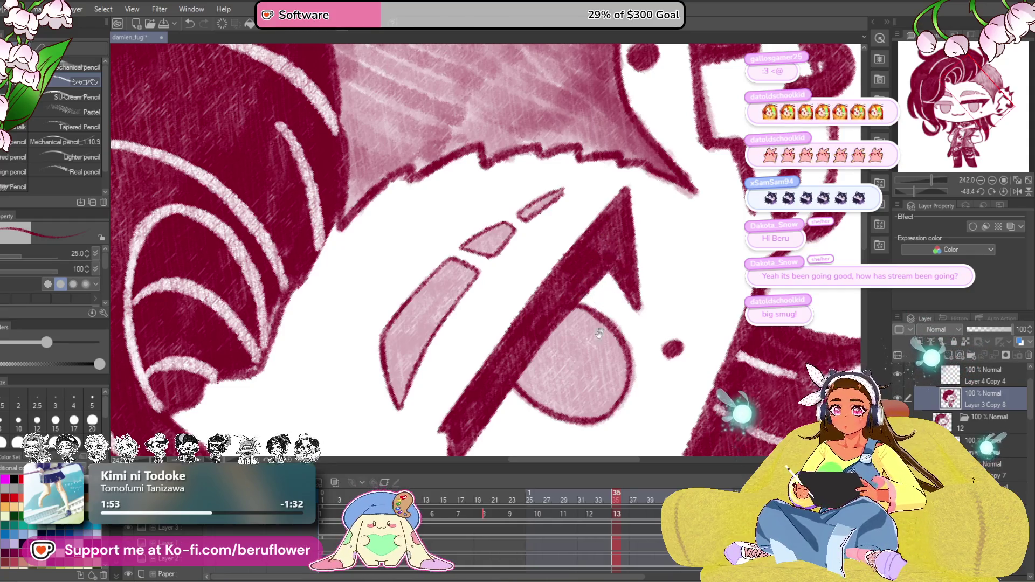
left_click_drag(600, 333, 664, 327)
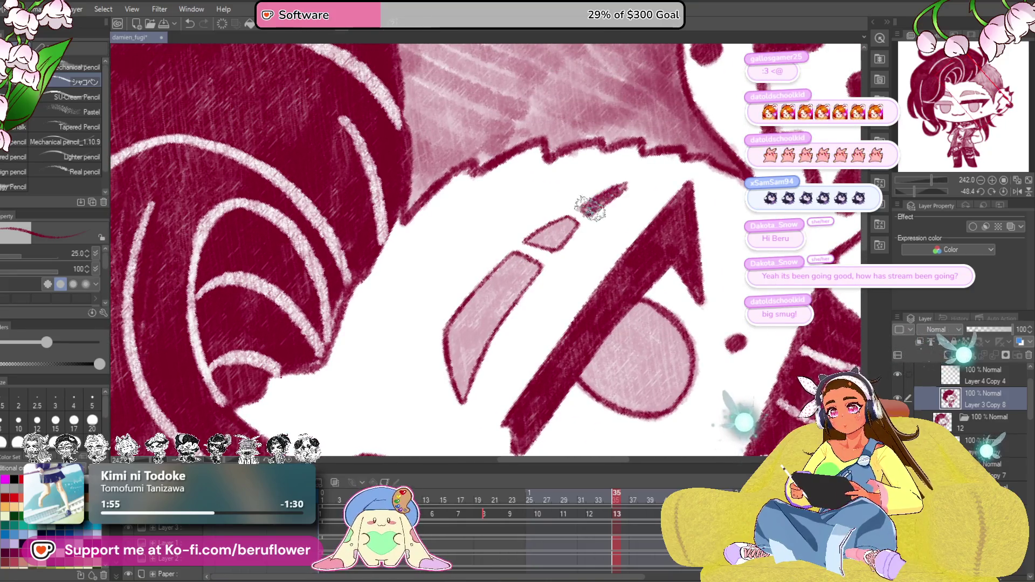
mouse_move(590, 205)
left_mouse_down()
mouse_move(502, 380)
mouse_move(561, 276)
left_mouse_up()
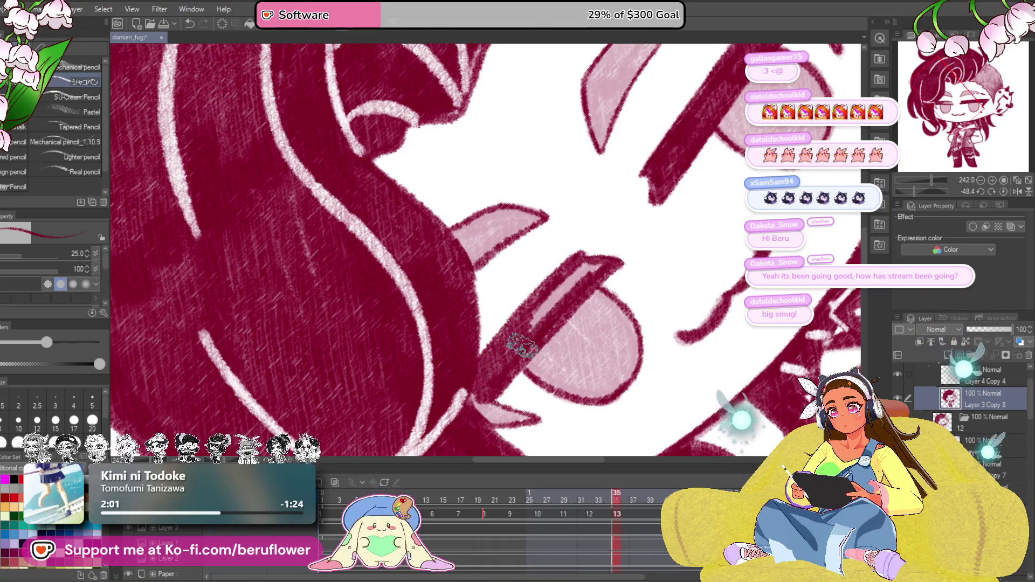
left_click_drag(596, 267, 544, 324)
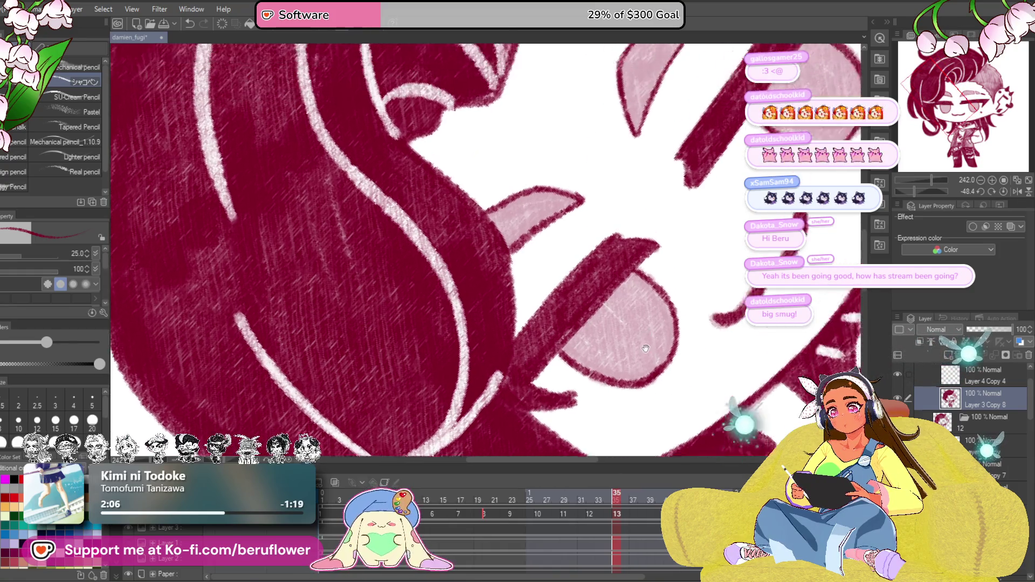
left_click_drag(531, 342, 606, 313)
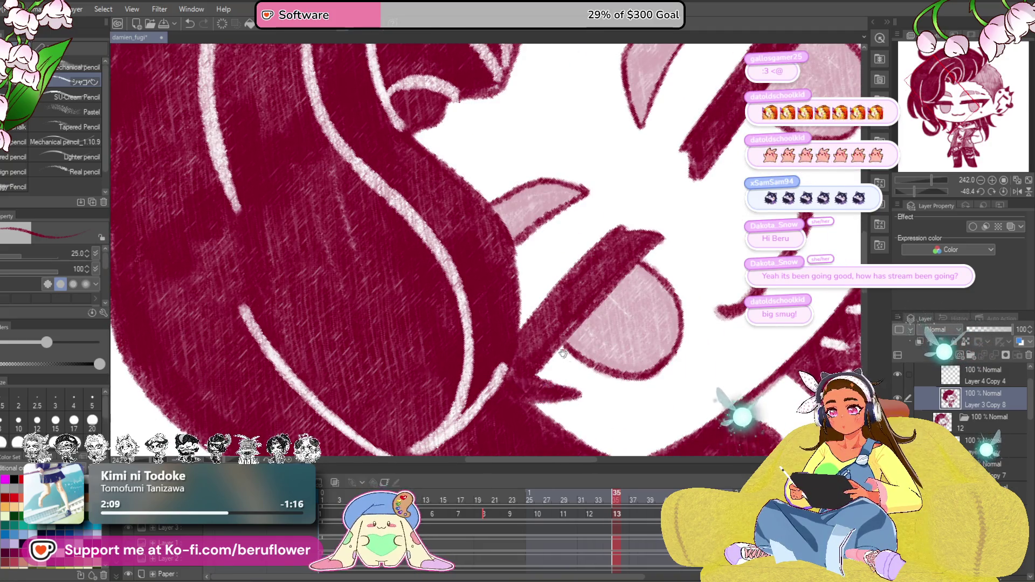
left_click_drag(563, 354, 579, 412)
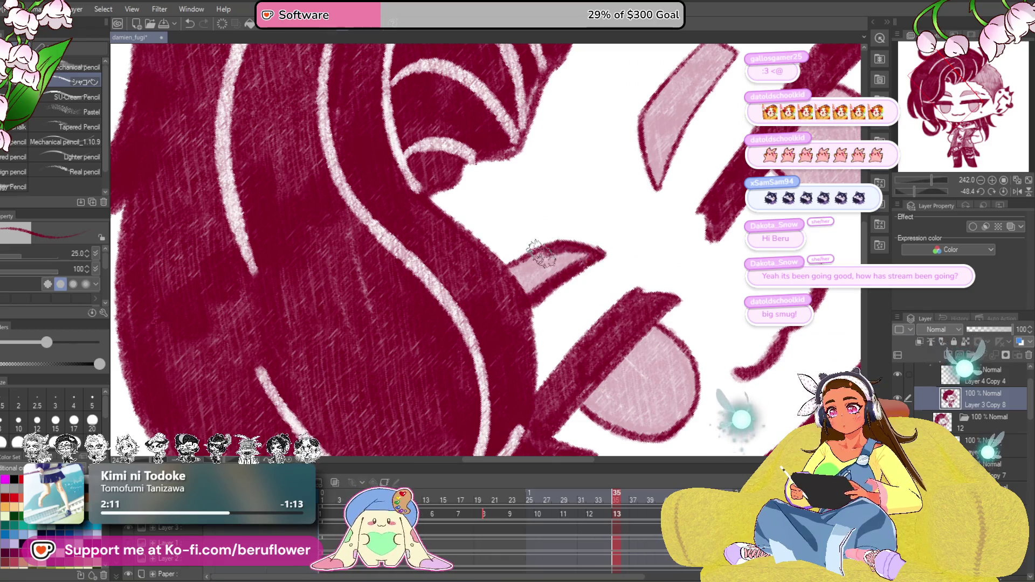
left_click_drag(697, 198, 594, 245)
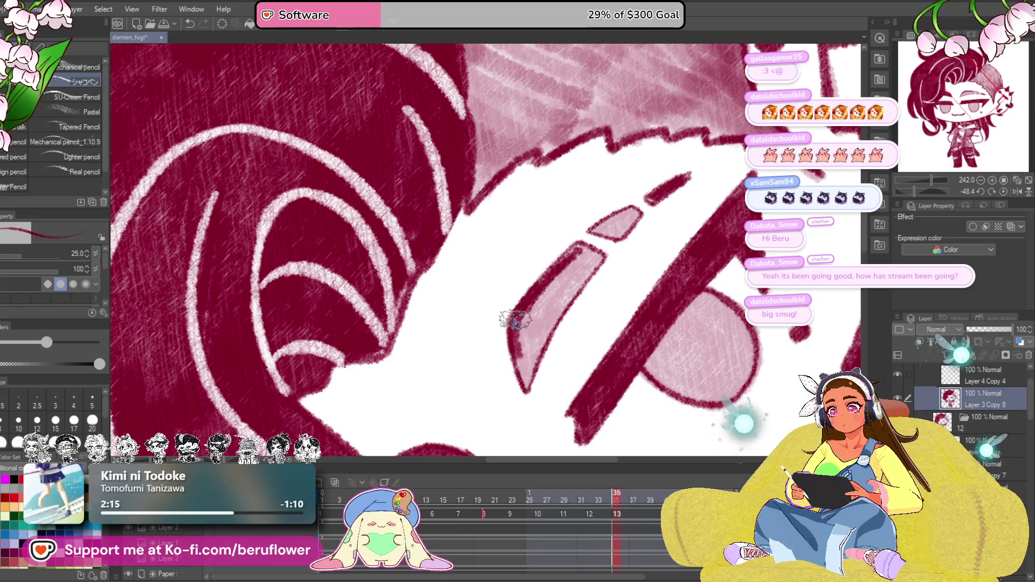
left_click_drag(526, 383, 560, 308)
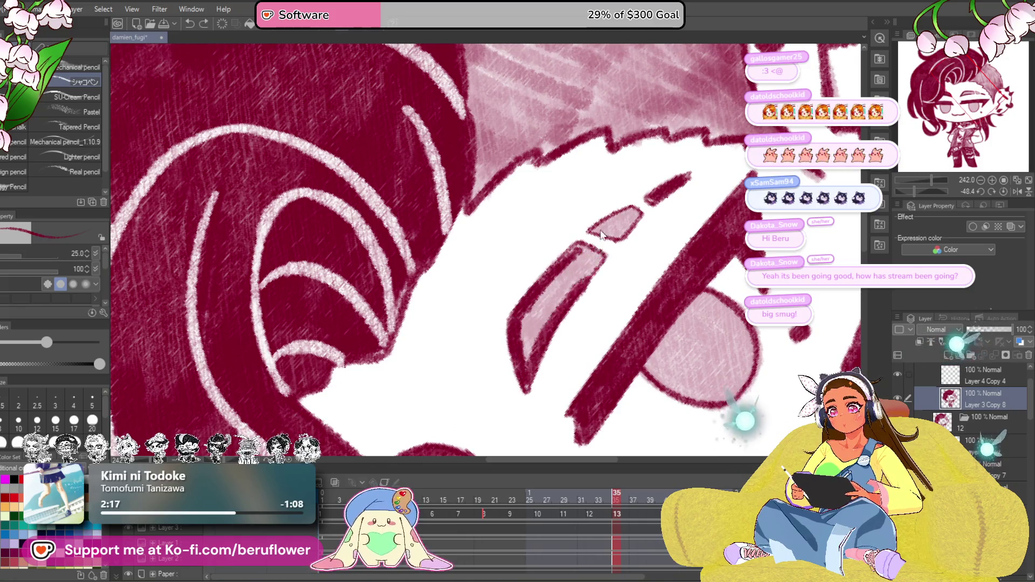
key("ctrl+z")
left_click_drag(604, 255, 585, 276)
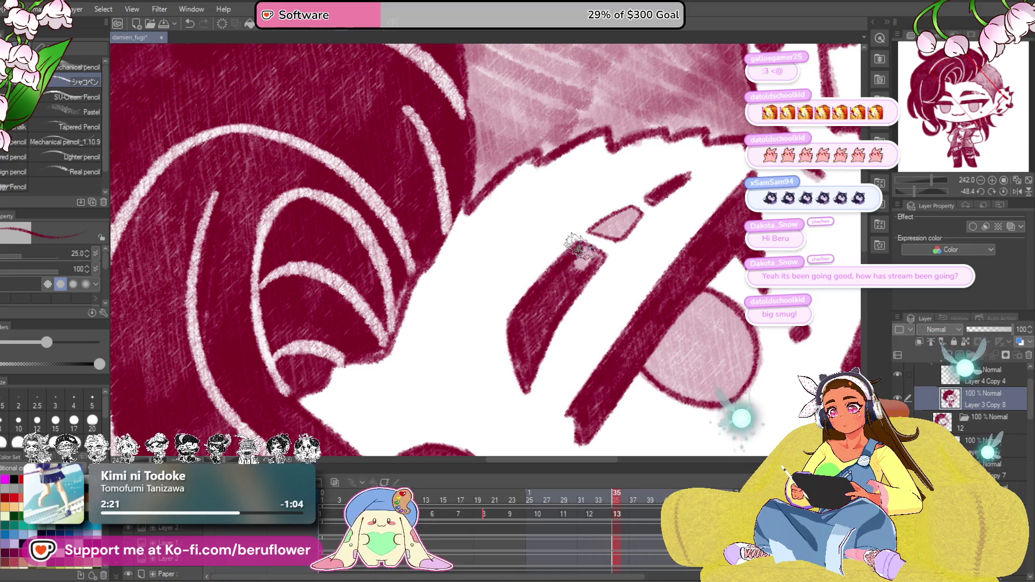
left_click_drag(580, 256, 590, 275)
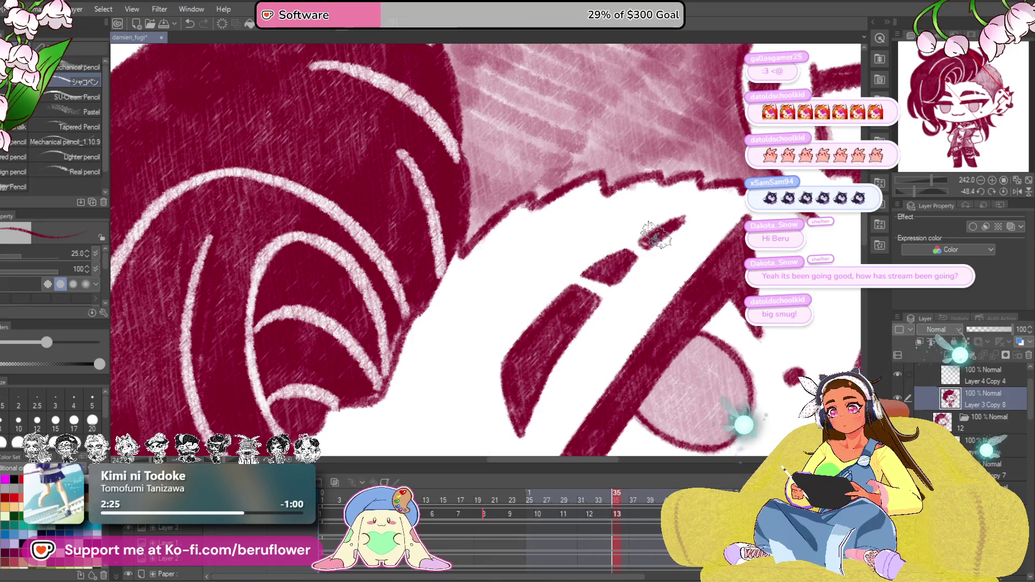
scroll(647, 230, "down", 5)
scroll(605, 263, "up", 3)
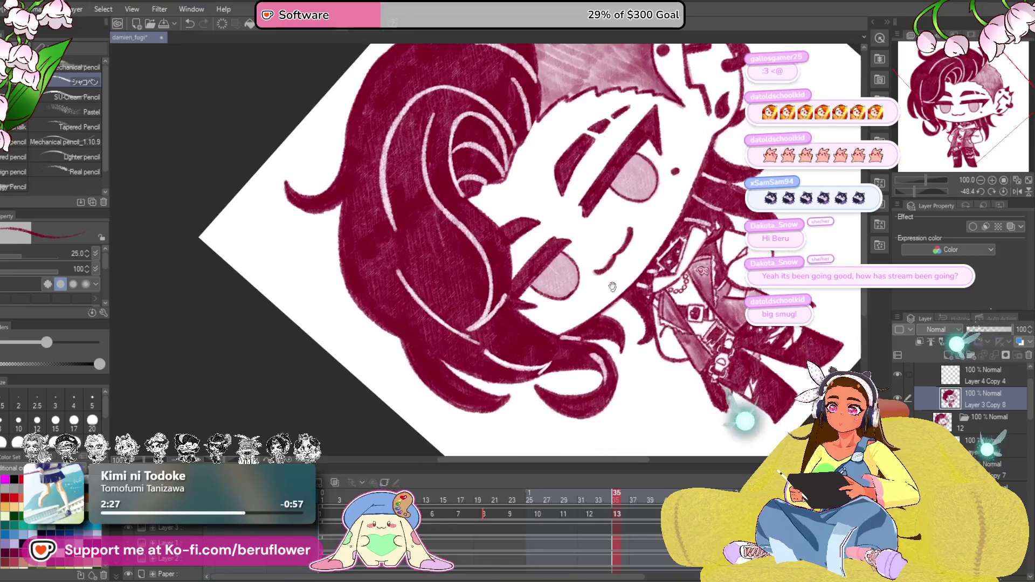
Step: Fill the right iris and its pink lower crescent with dark red, resetting the canvas rotation
scroll(605, 263, "up", 3)
scroll(575, 311, "up", 1)
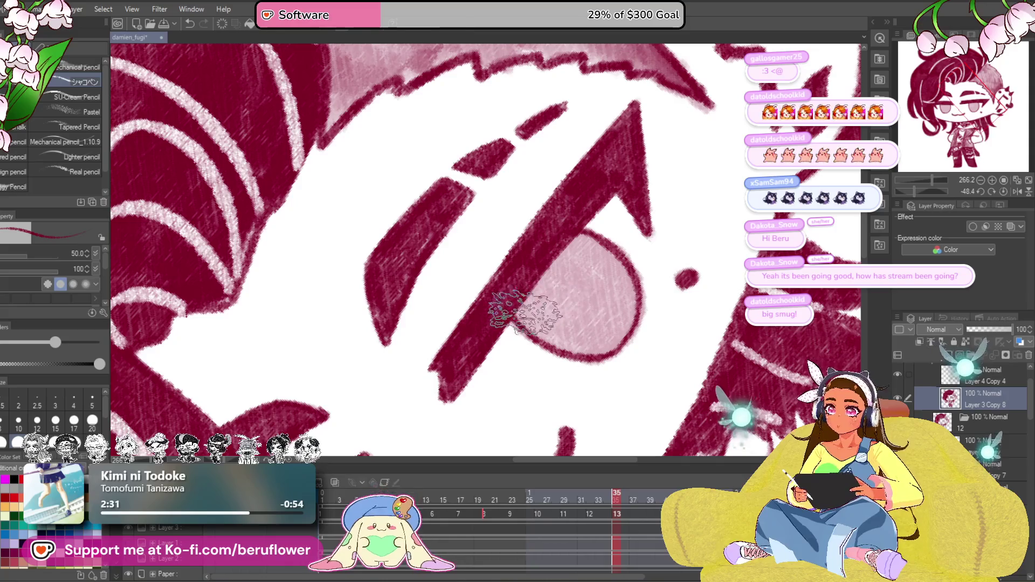
key("ctrl+z")
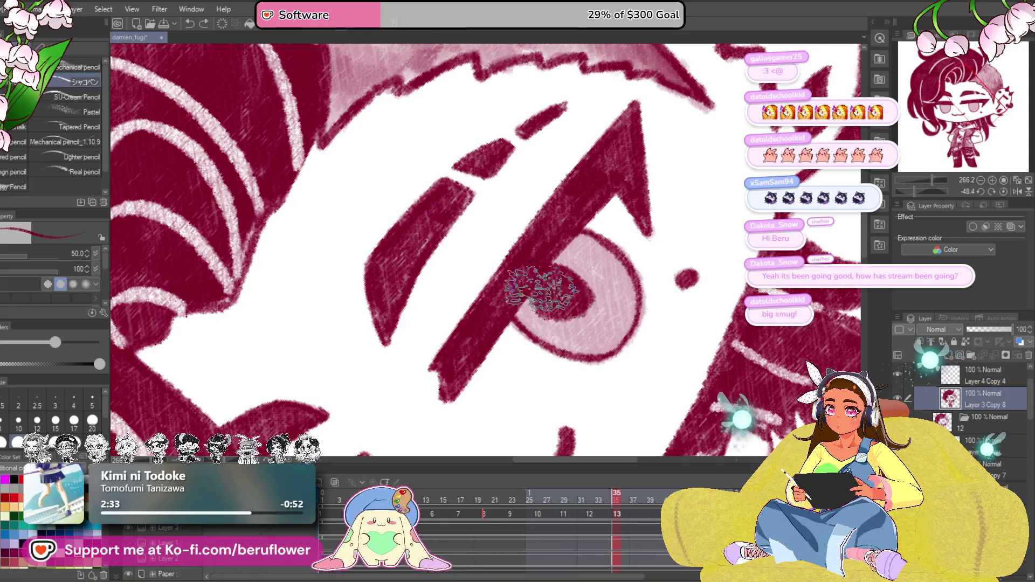
left_click_drag(553, 310, 593, 302)
left_click(1003, 191)
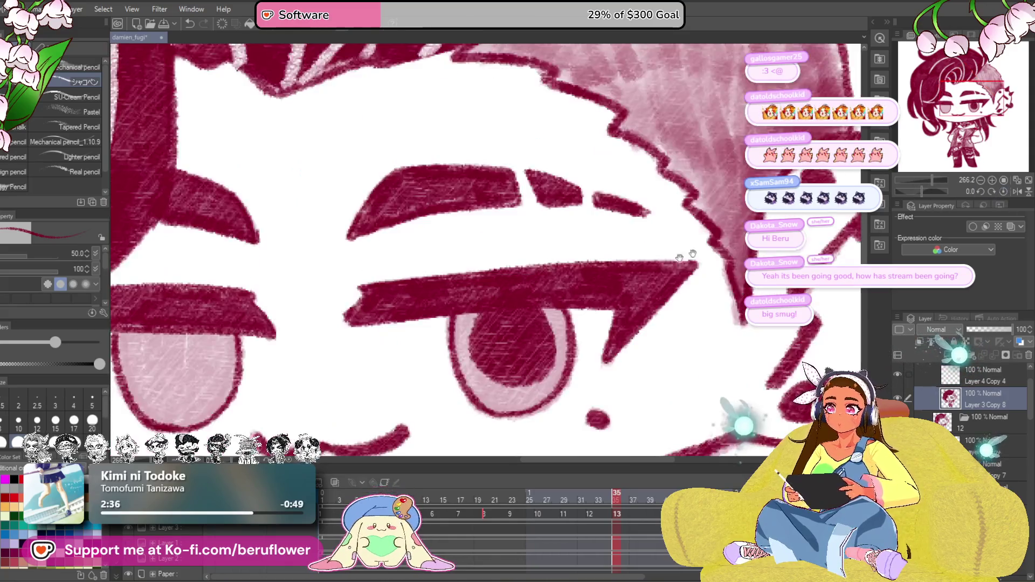
mouse_move(519, 225)
left_mouse_down()
mouse_move(604, 292)
mouse_move(593, 278)
left_mouse_up()
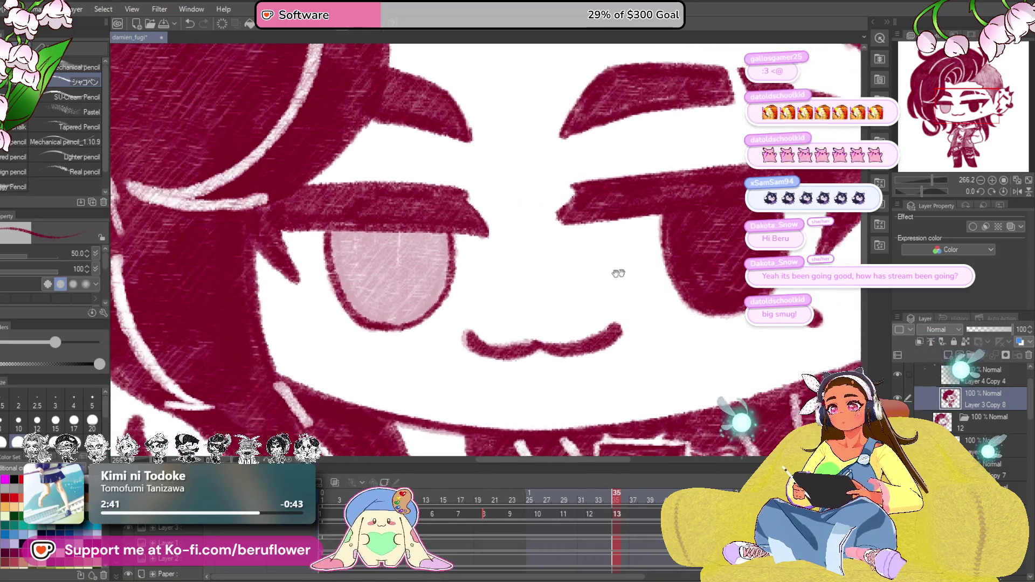
Step: Paint the left iris dark red and zoom out to the whole character
left_click_drag(302, 253, 471, 230)
mouse_move(401, 262)
left_mouse_down()
mouse_move(485, 334)
mouse_move(457, 259)
left_mouse_up()
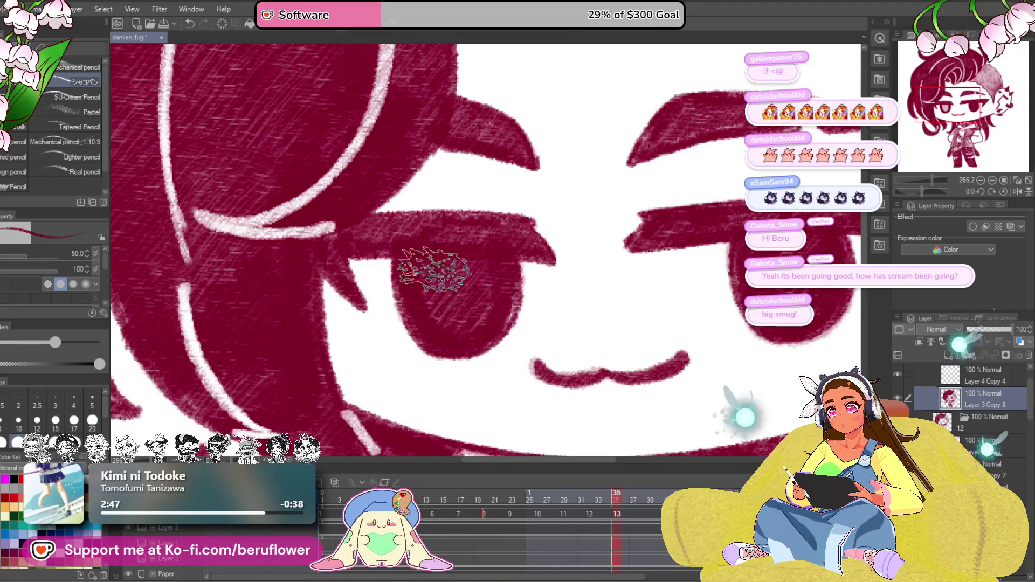
scroll(458, 259, "down", 5)
mouse_move(670, 345)
left_mouse_down()
mouse_move(706, 308)
mouse_move(651, 360)
left_mouse_up()
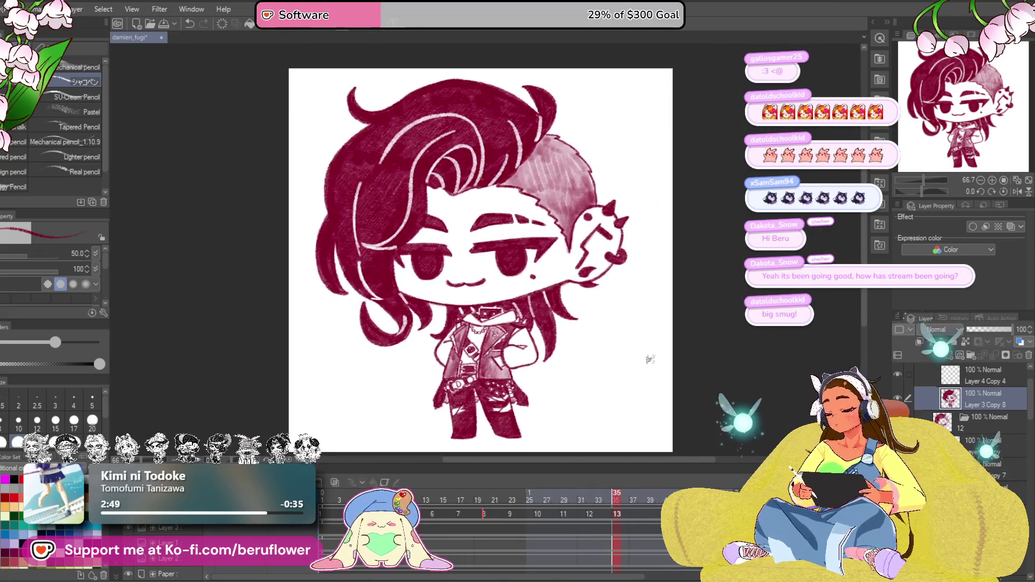
Step: On frame 33, paint the right eye's pupil solid dark red, covering its highlight
left_click_drag(570, 332, 518, 399)
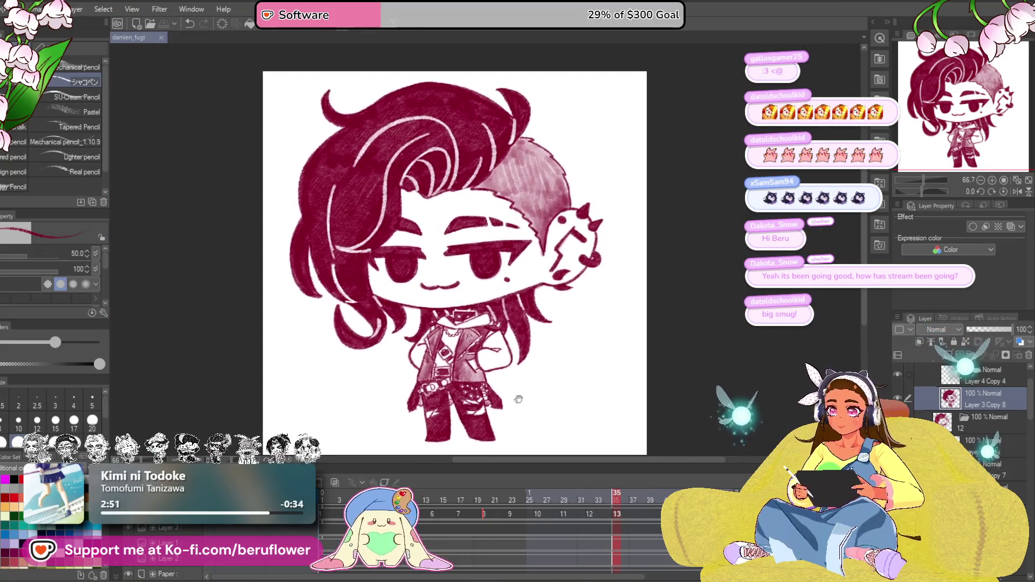
left_click_drag(619, 497, 603, 500)
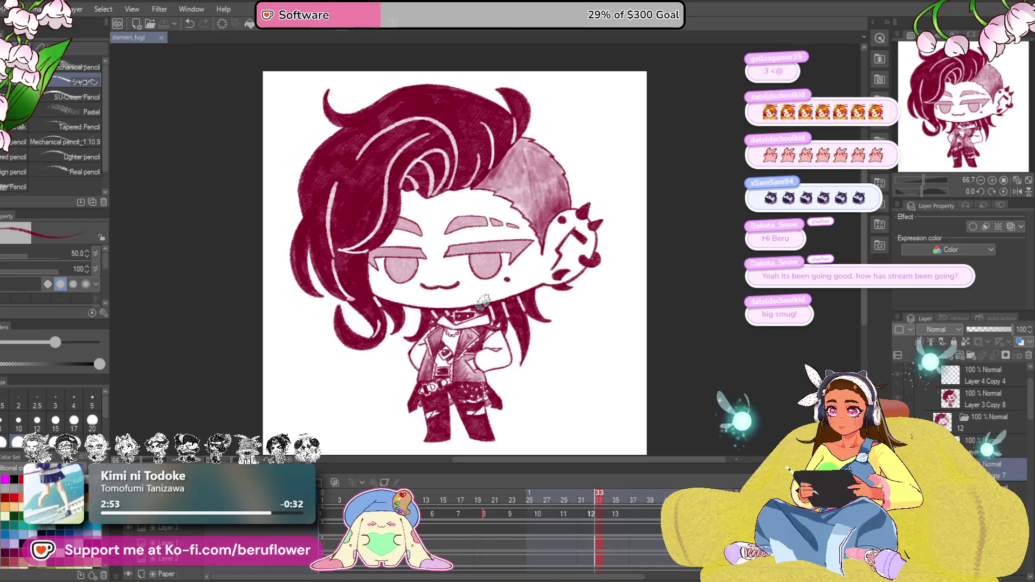
scroll(465, 238, "up", 5)
mouse_move(507, 285)
left_mouse_down()
mouse_move(517, 324)
mouse_move(488, 296)
mouse_move(521, 348)
mouse_move(560, 319)
mouse_move(550, 270)
mouse_move(520, 350)
left_mouse_up()
left_click_drag(561, 292, 534, 270)
left_click_drag(925, 192, 915, 193)
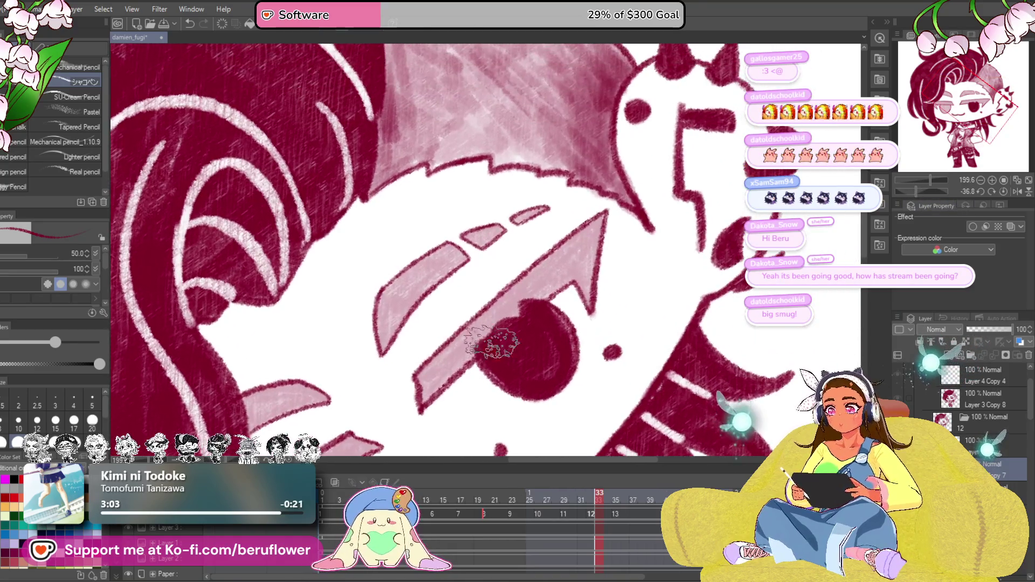
Step: Darken the arrow shaft's upper edge and fill the tongue's pink band dark red, brush size 20
mouse_move(423, 372)
left_mouse_down()
mouse_move(585, 229)
mouse_move(588, 313)
mouse_move(602, 216)
mouse_move(492, 330)
mouse_move(523, 299)
mouse_move(426, 374)
mouse_move(415, 399)
mouse_move(480, 345)
mouse_move(533, 382)
left_mouse_up()
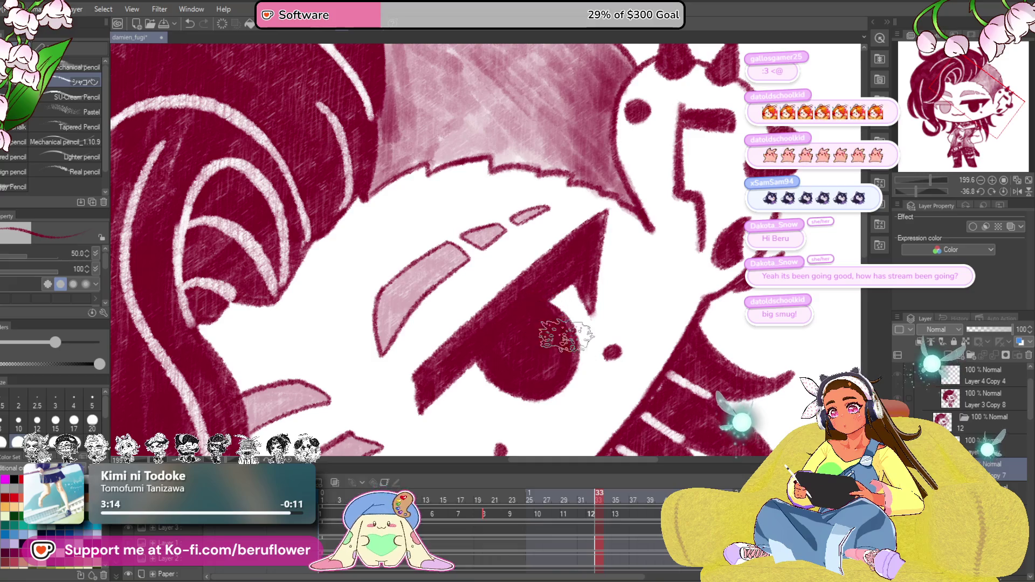
scroll(539, 310, "down", 5)
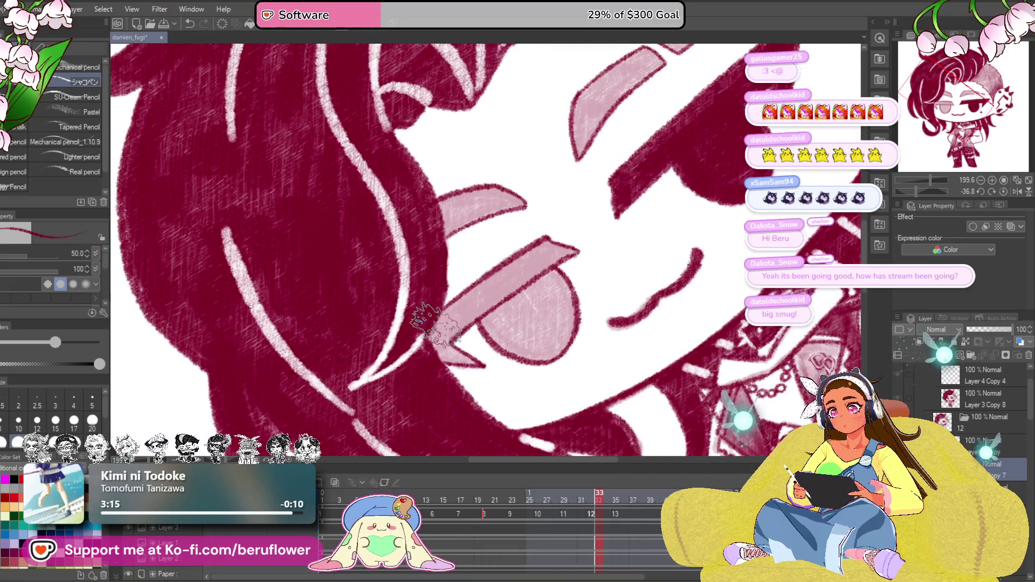
mouse_move(427, 323)
left_mouse_down()
mouse_move(539, 250)
mouse_move(431, 345)
mouse_move(561, 254)
mouse_move(540, 246)
mouse_move(434, 337)
mouse_move(469, 360)
left_mouse_up()
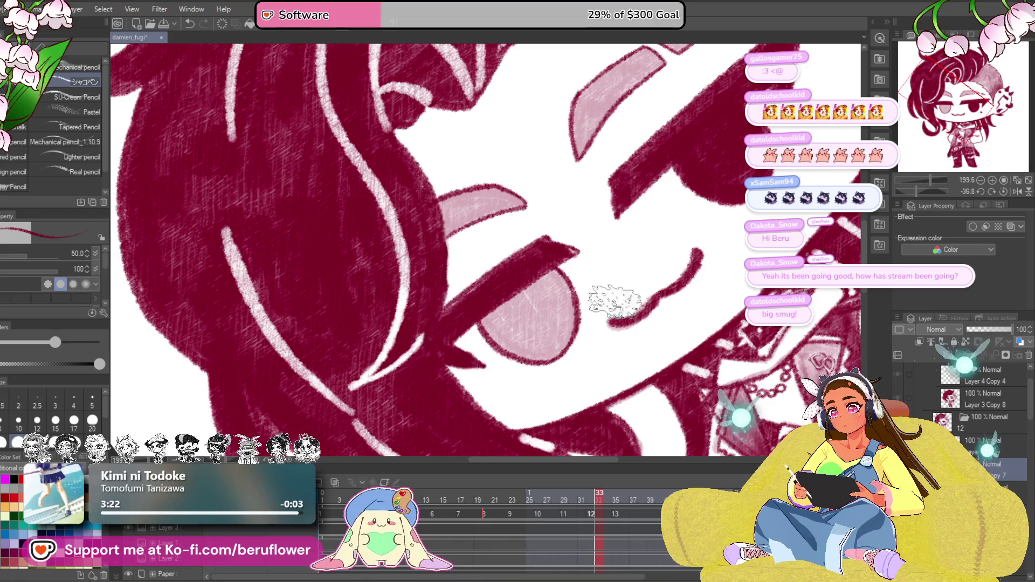
left_click(998, 193)
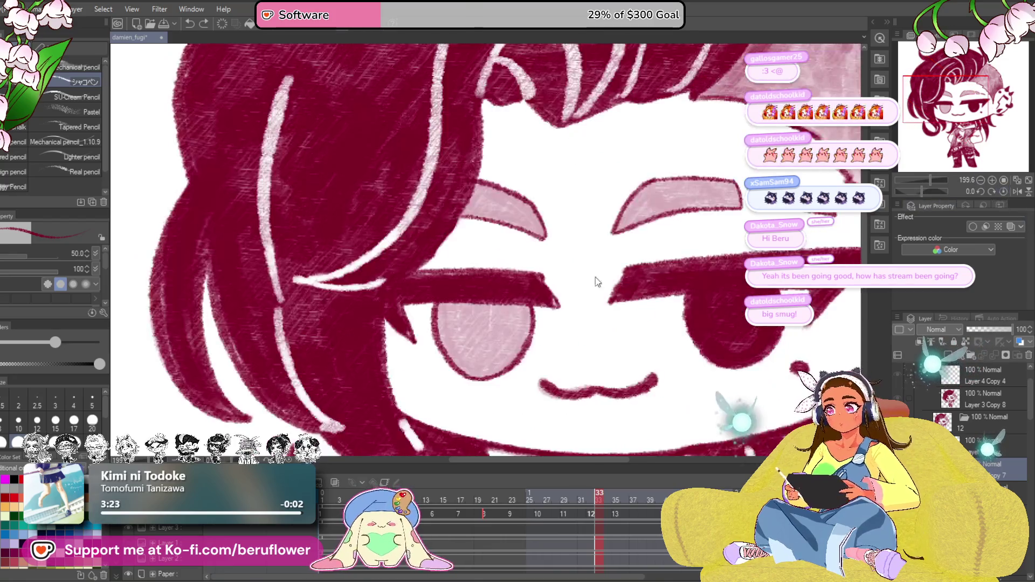
left_click_drag(407, 275, 376, 284)
key("bracketleft")
key("bracketleft")
key("bracketleft")
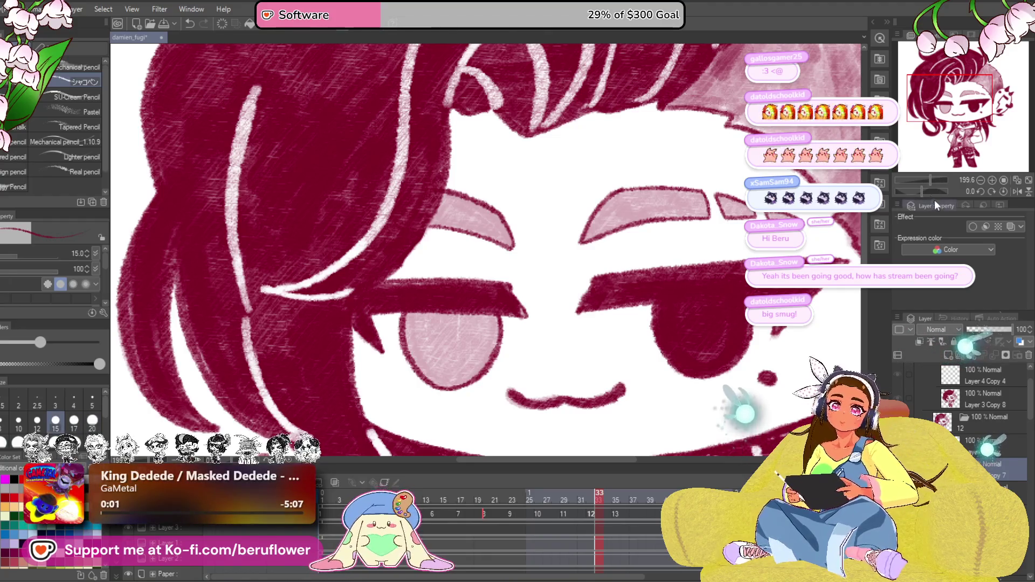
Step: With the brush enlarged to 50, paint the whole pink tongue dark red
left_click_drag(922, 191, 912, 190)
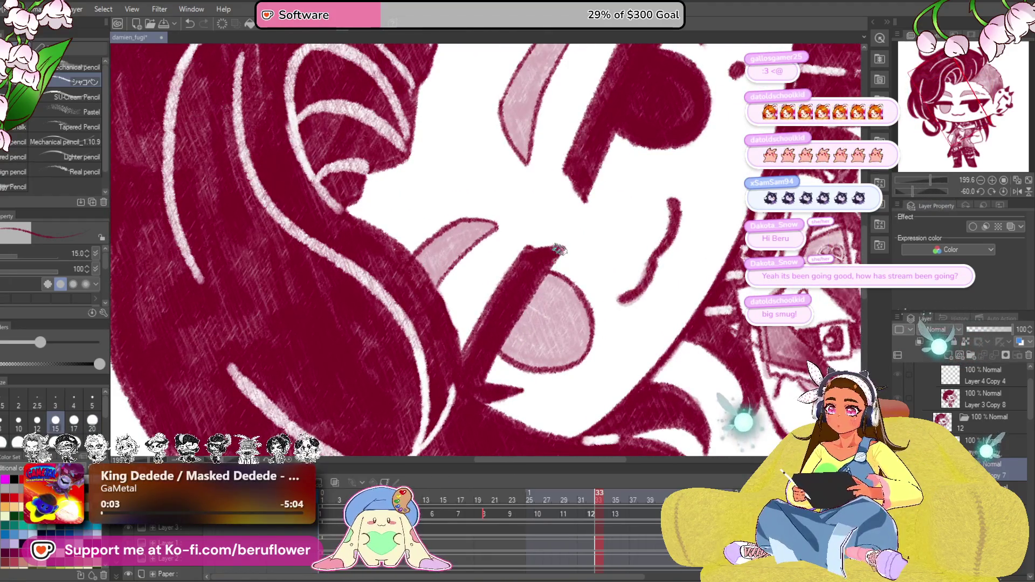
mouse_move(554, 325)
left_mouse_down()
mouse_move(589, 346)
mouse_move(584, 305)
mouse_move(616, 350)
mouse_move(556, 343)
left_mouse_up()
key("bracketright")
key("bracketright")
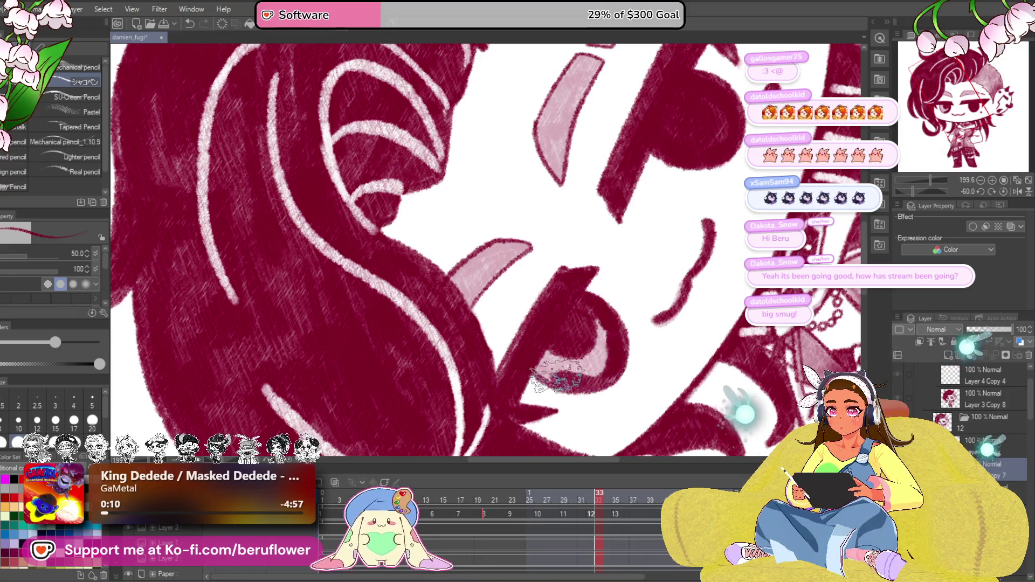
left_click_drag(556, 343, 593, 373)
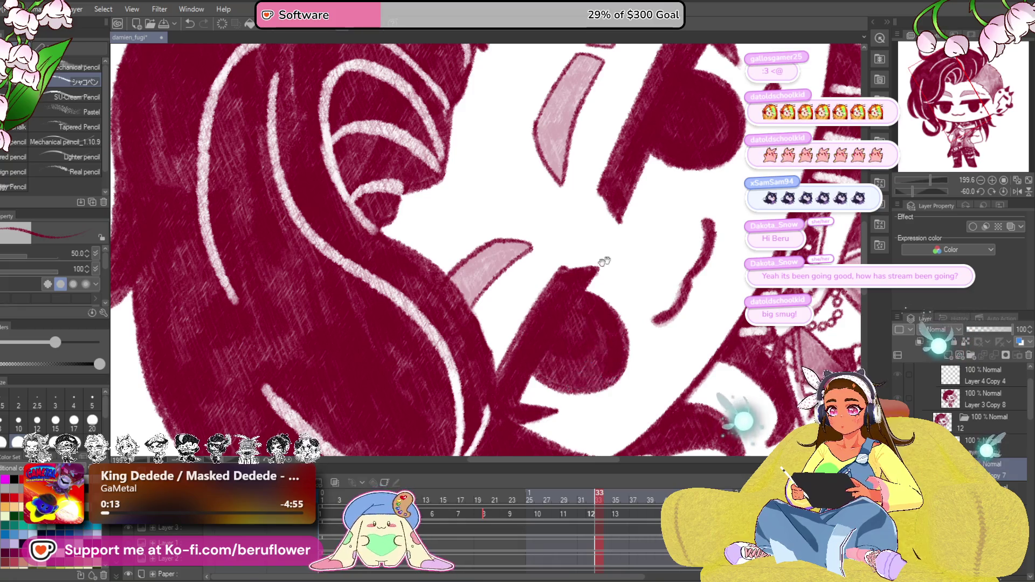
mouse_move(458, 310)
left_mouse_down()
mouse_move(566, 326)
mouse_move(614, 276)
left_mouse_up()
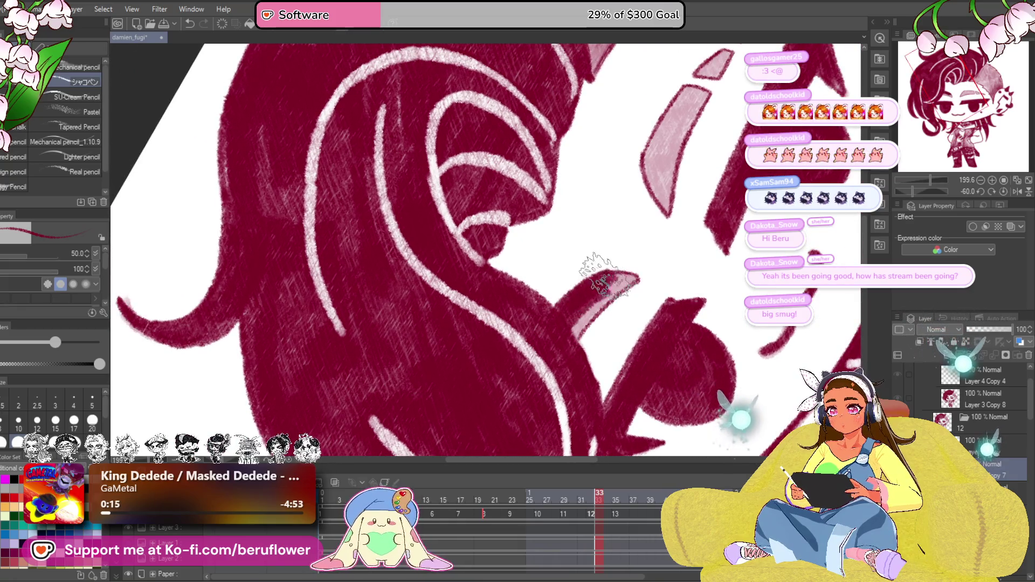
mouse_move(615, 276)
left_mouse_down()
mouse_move(590, 277)
mouse_move(632, 341)
mouse_move(619, 408)
left_mouse_up()
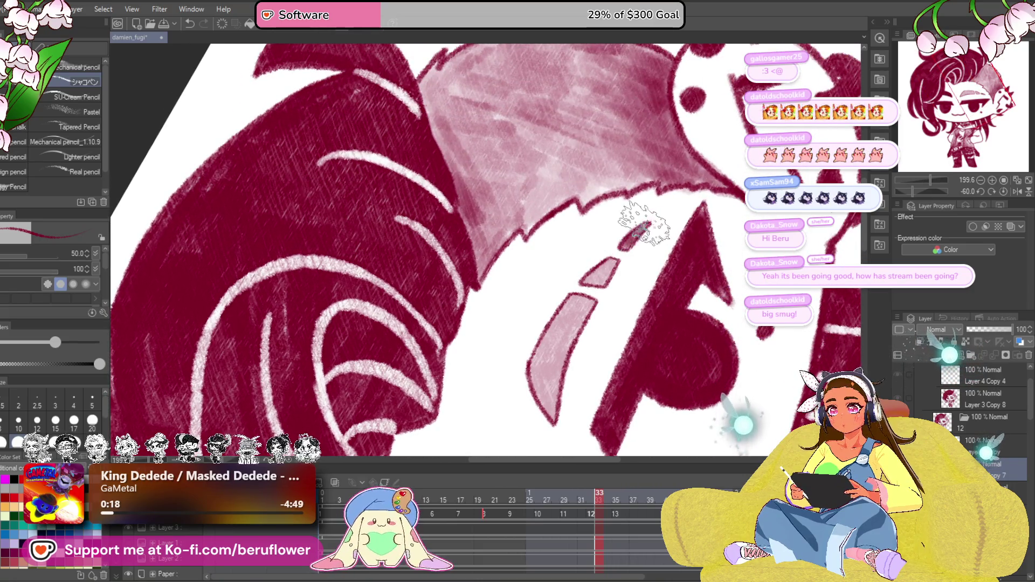
Step: Cover the small pink shape near the eye with dark red, adjusting brush size as needed
left_click_drag(625, 249, 603, 252)
key("bracketright")
key("bracketright")
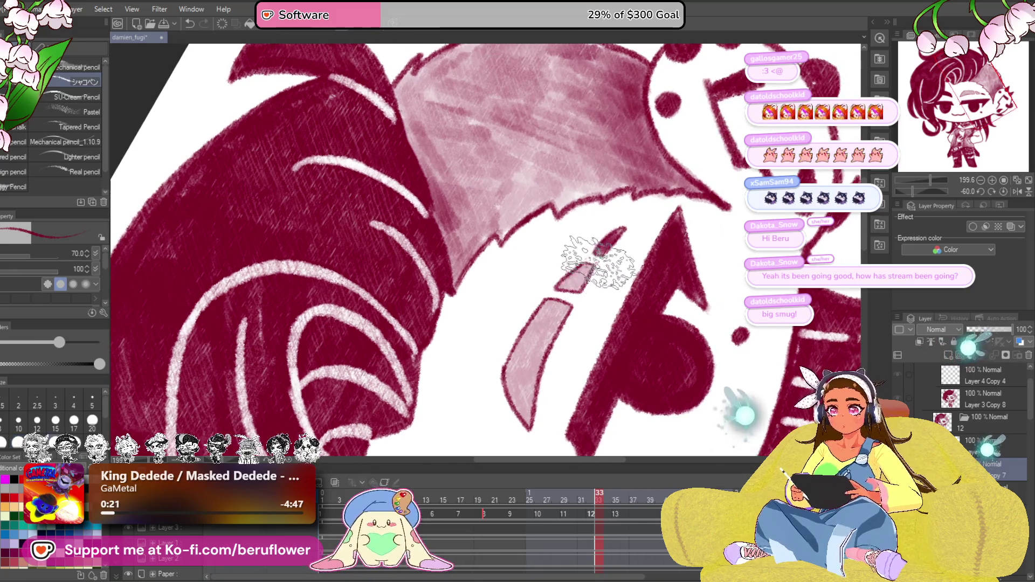
key("bracketleft")
key("bracketleft")
key("bracketleft")
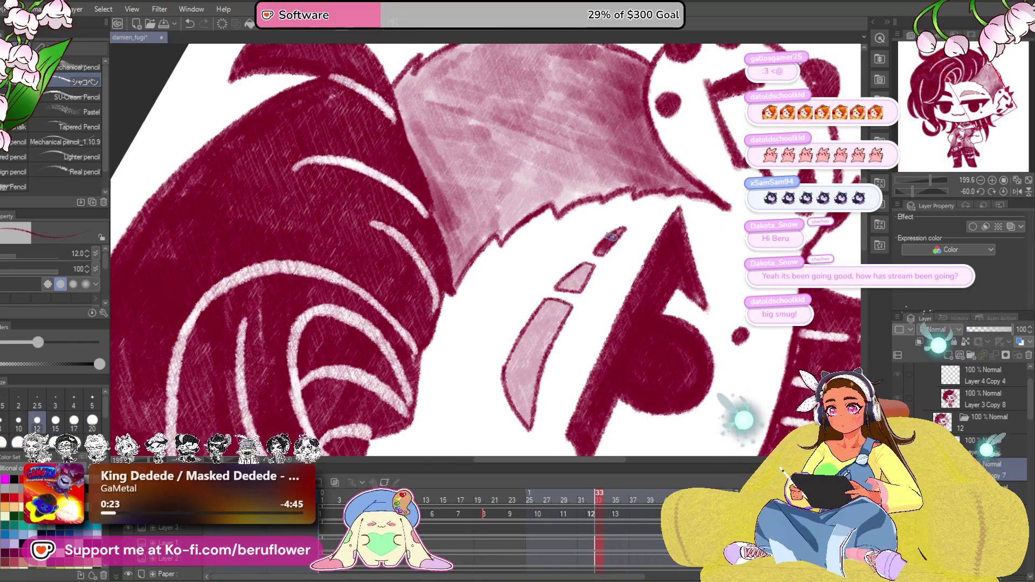
scroll(613, 235, "up", 2)
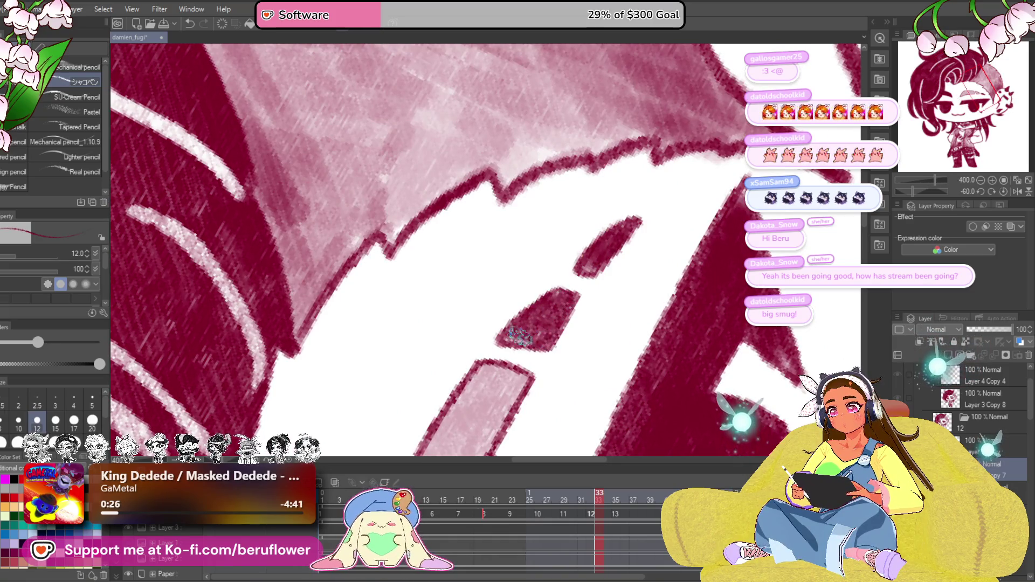
mouse_move(505, 339)
left_mouse_down()
mouse_move(607, 186)
mouse_move(563, 213)
mouse_move(526, 285)
mouse_move(556, 383)
mouse_move(606, 213)
mouse_move(555, 372)
mouse_move(537, 272)
mouse_move(540, 299)
mouse_move(578, 225)
mouse_move(629, 251)
left_mouse_up()
key("bracketright")
key("bracketright")
key("minus")
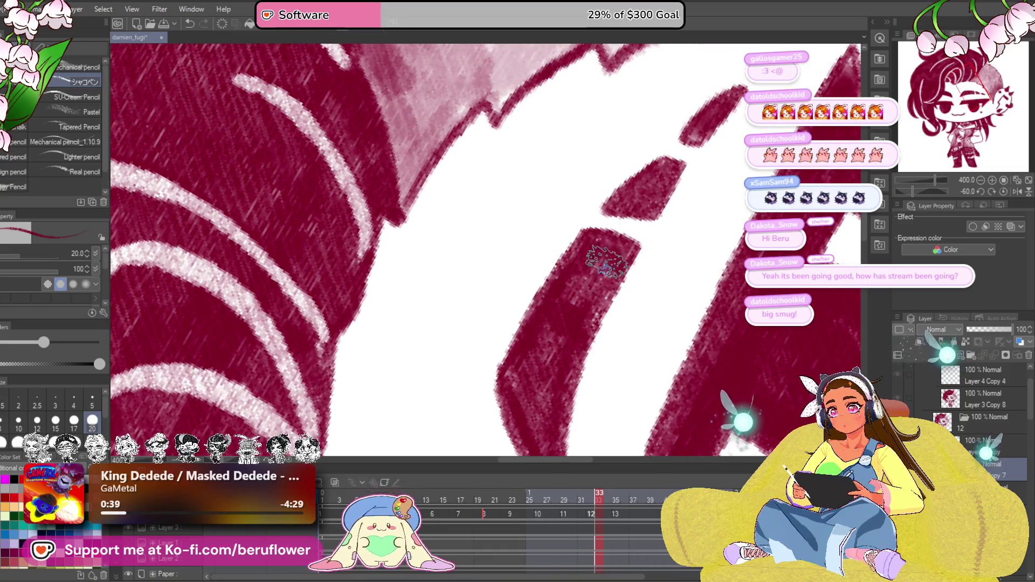
scroll(607, 256, "down", 5)
scroll(607, 257, "up", 5)
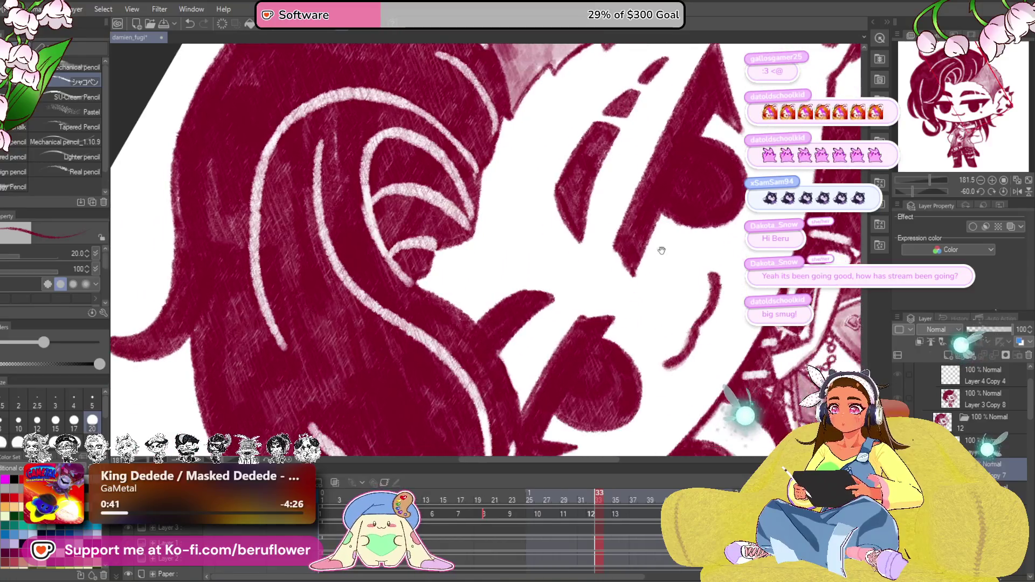
left_click_drag(652, 197, 501, 148)
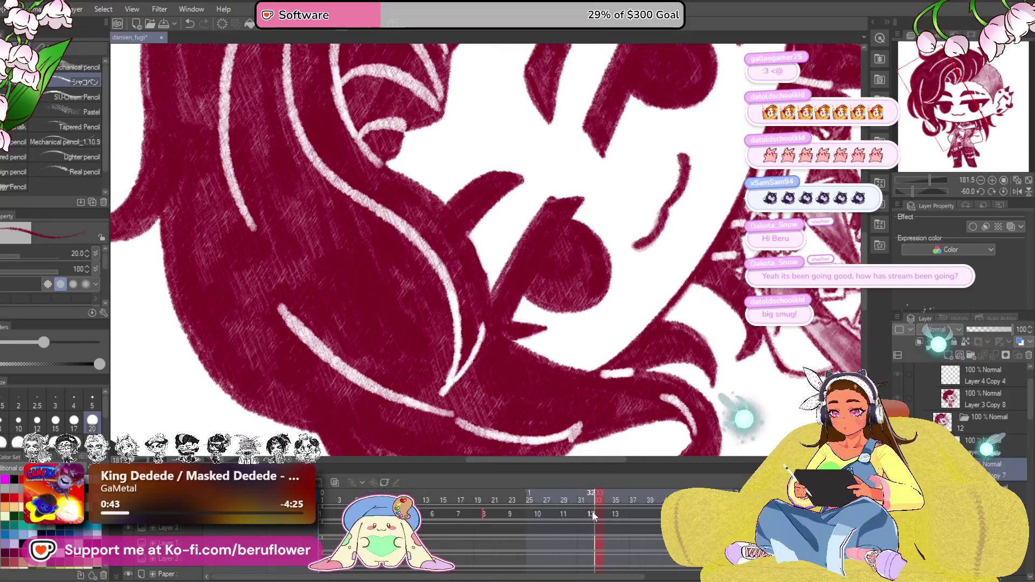
Step: Switch to a later animation frame and fill the pale pink fin shape with dark red
left_click_drag(592, 513, 512, 513)
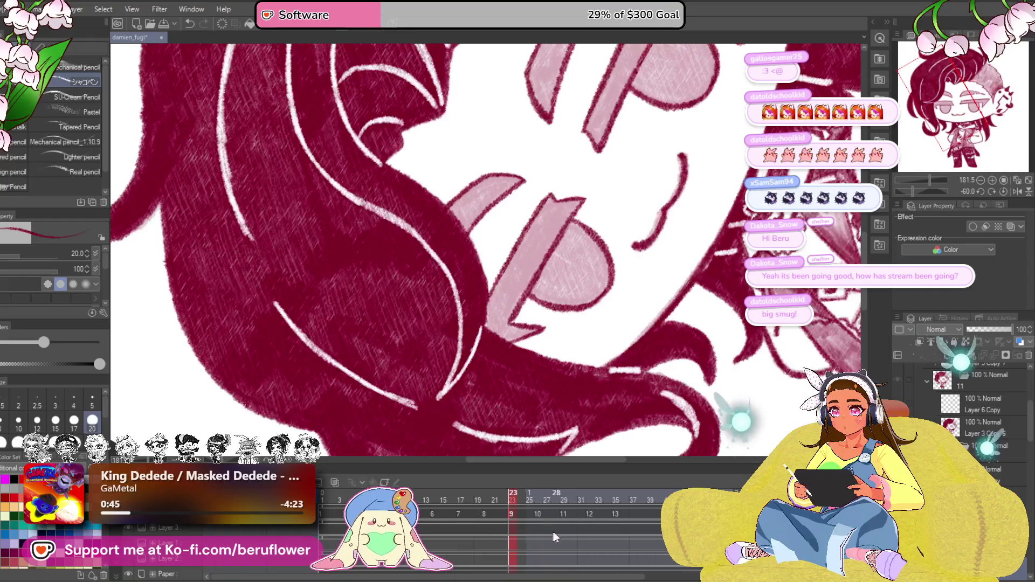
left_click(574, 503)
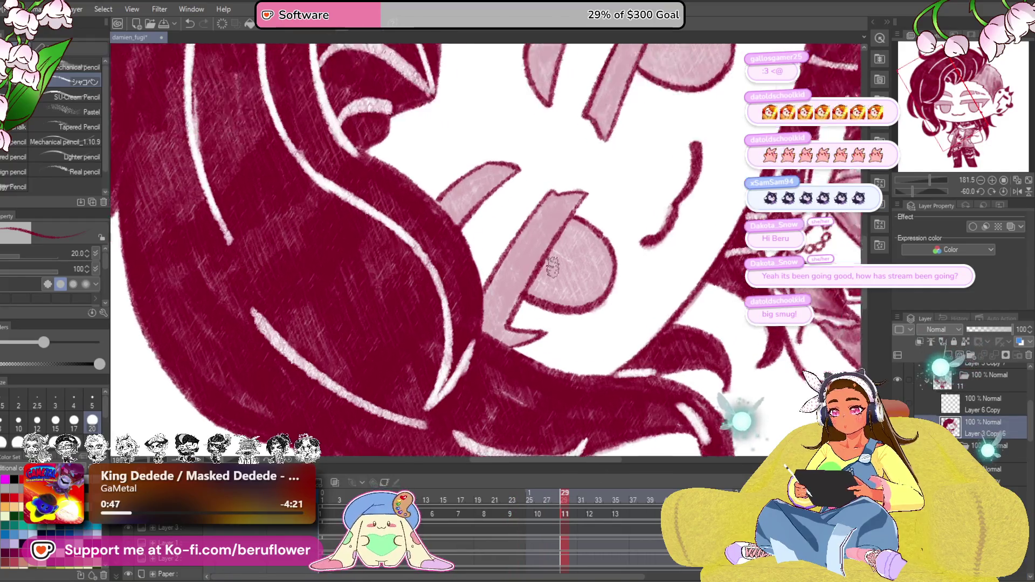
scroll(579, 291, "up", 4)
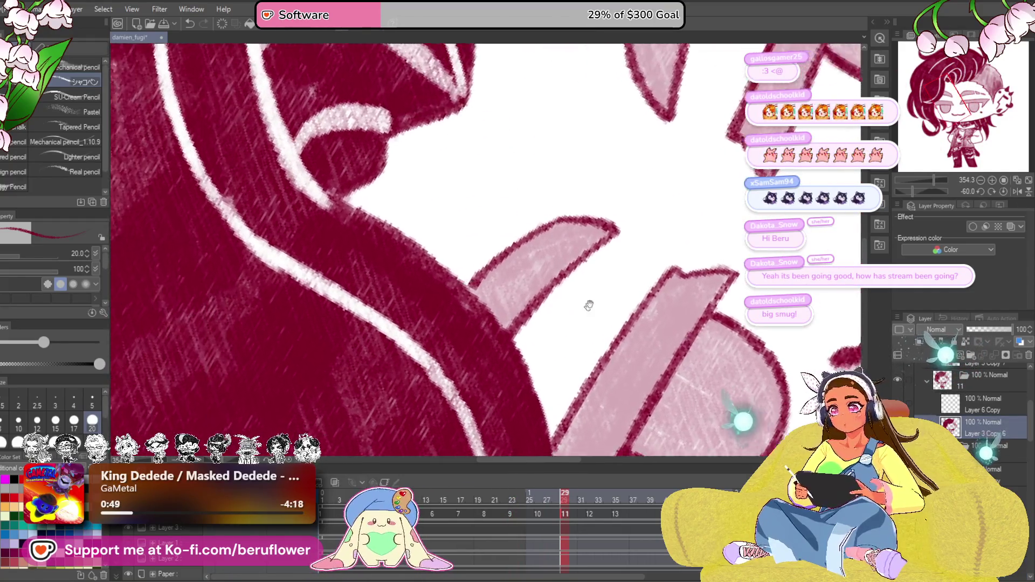
left_click_drag(455, 234, 589, 300)
left_click_drag(509, 302, 607, 230)
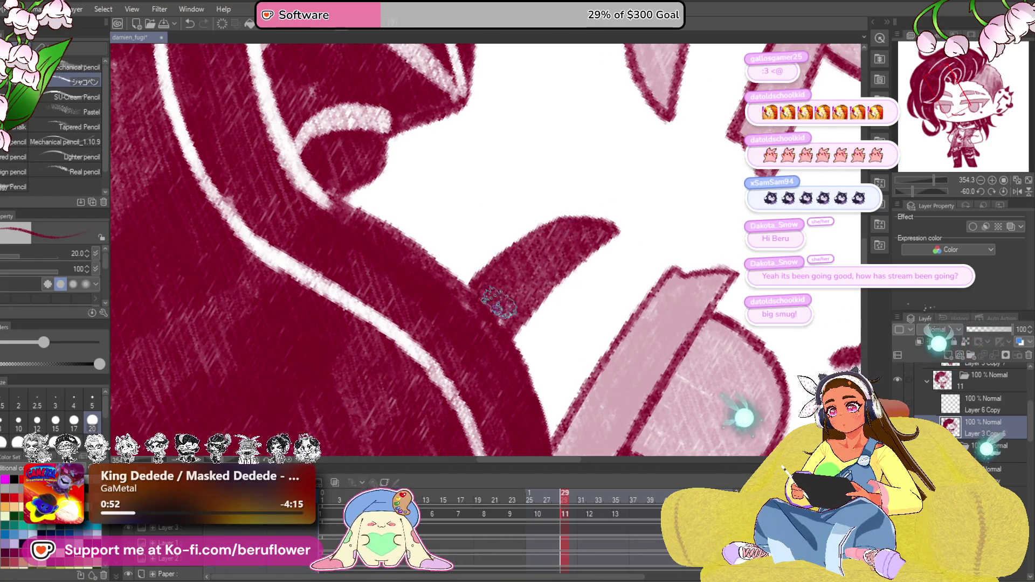
Step: Fill the thin shape and the upper and lower pink bands dark red, then zoom out
mouse_move(659, 205)
left_mouse_down()
mouse_move(600, 334)
mouse_move(598, 91)
left_mouse_up()
mouse_move(491, 256)
left_mouse_down()
mouse_move(539, 226)
mouse_move(557, 255)
mouse_move(591, 202)
left_mouse_up()
mouse_move(527, 331)
left_mouse_down()
mouse_move(532, 189)
mouse_move(541, 251)
left_mouse_up()
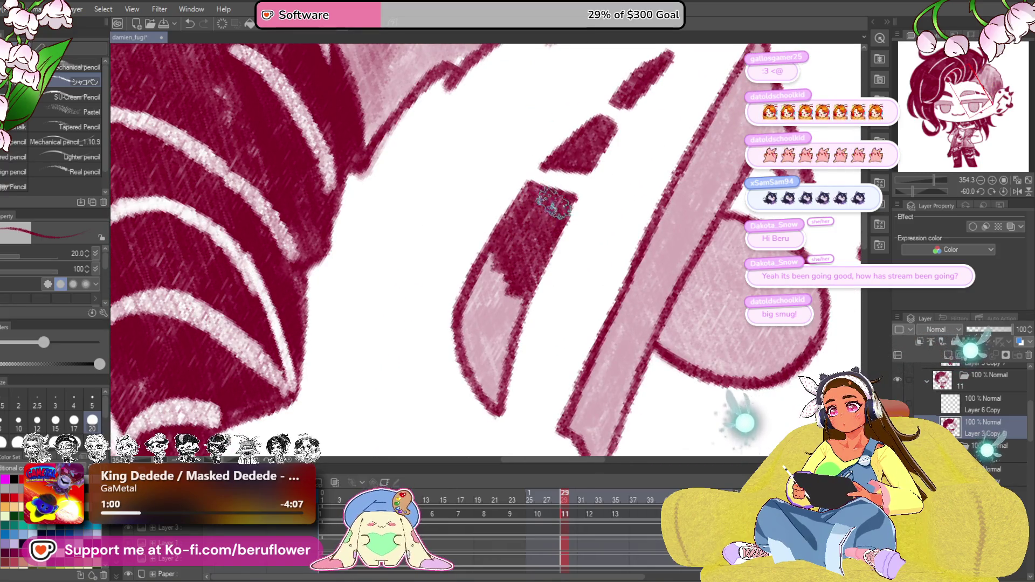
left_click_drag(554, 202, 506, 244)
mouse_move(473, 295)
left_mouse_down()
mouse_move(462, 346)
mouse_move(497, 323)
mouse_move(485, 381)
mouse_move(480, 360)
mouse_move(518, 270)
left_mouse_up()
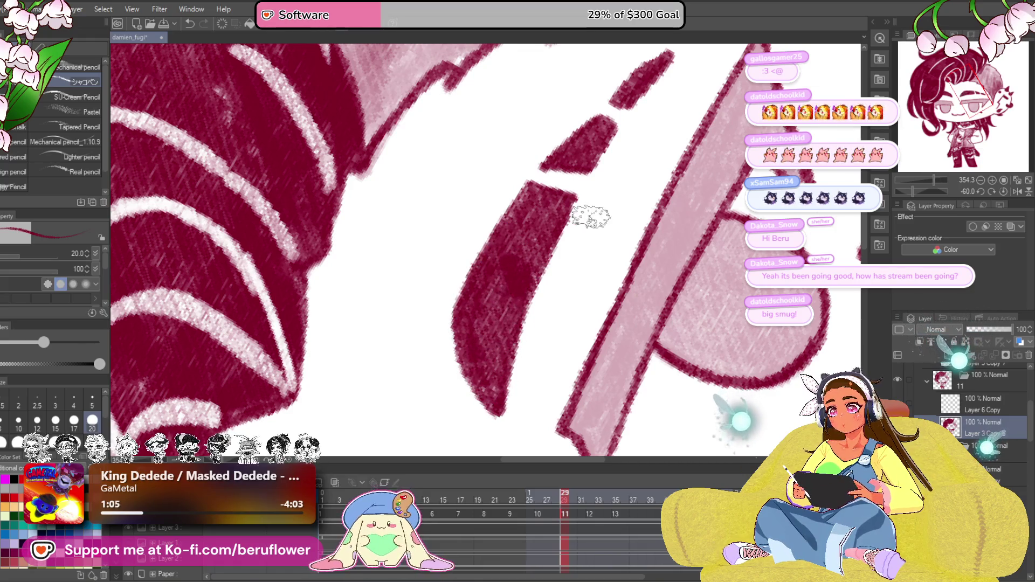
key("ctrl+alt+0")
left_click(545, 513)
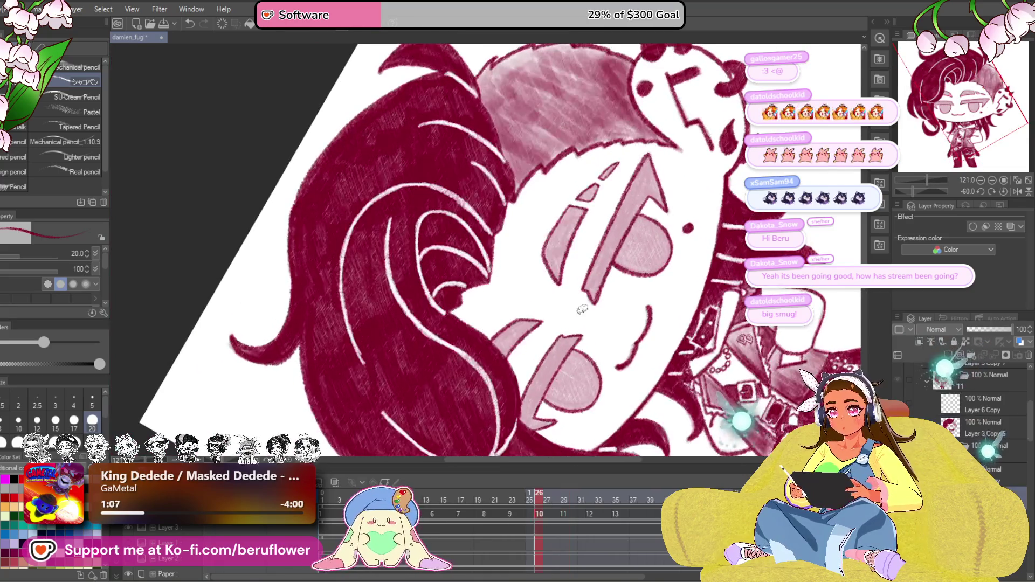
Step: Zoom in and fill the pill shape's top, pink strip and left outline with crimson
key("ctrl+plus")
key("ctrl+plus")
key("ctrl+plus")
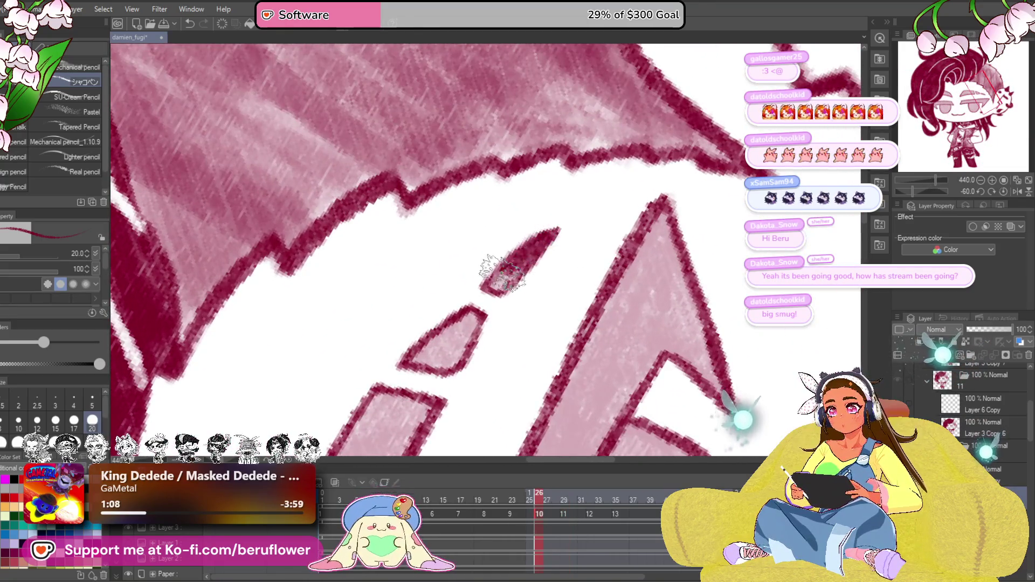
left_click_drag(494, 285, 582, 209)
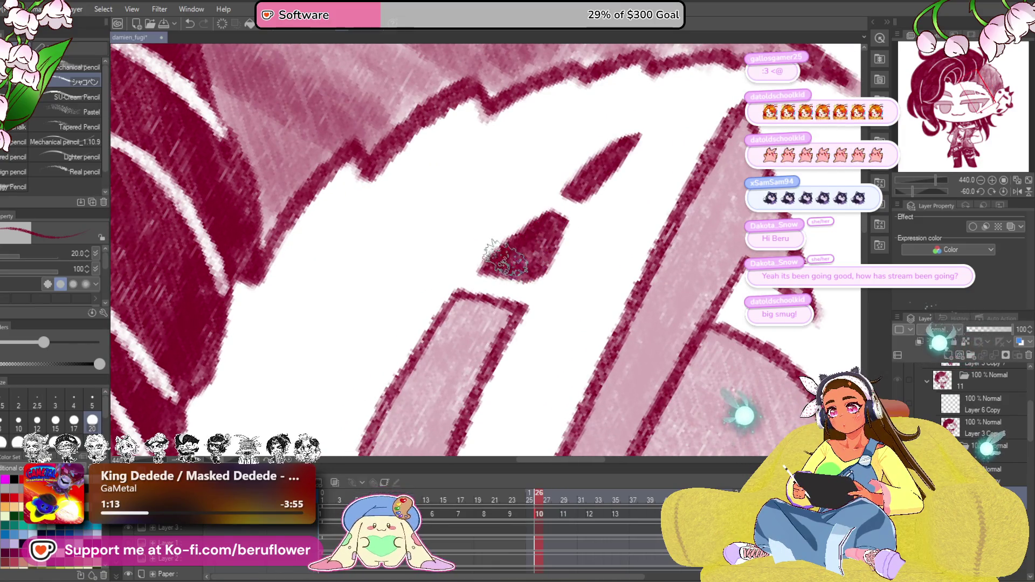
left_click_drag(504, 259, 564, 154)
left_click_drag(510, 243, 558, 207)
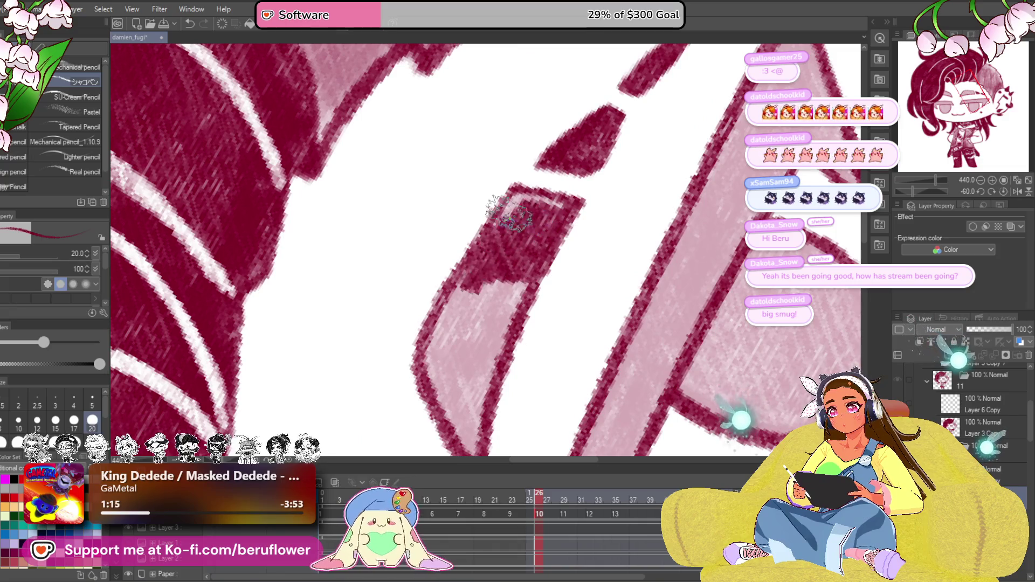
left_click_drag(541, 280, 595, 189)
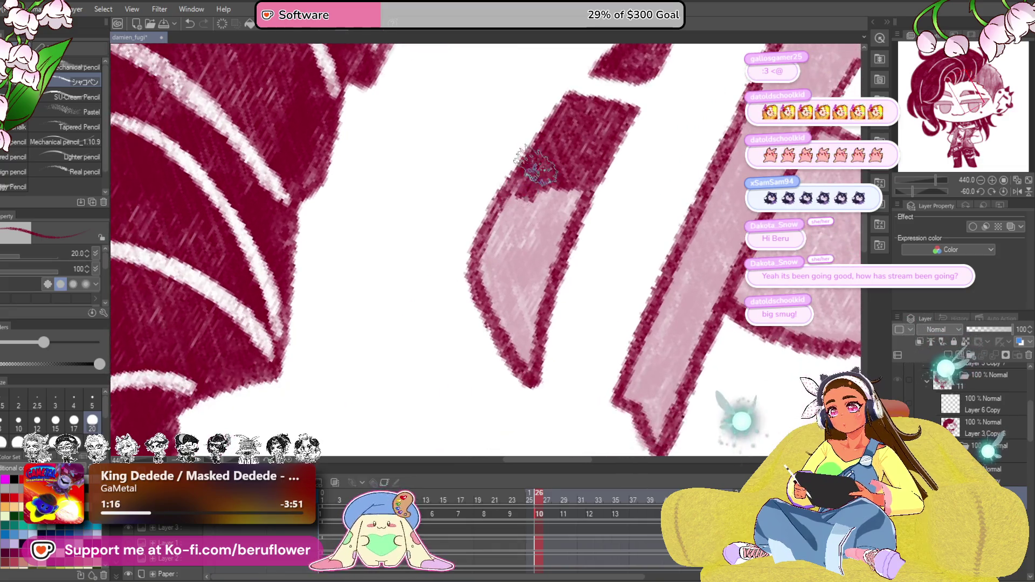
mouse_move(561, 151)
left_mouse_down()
mouse_move(525, 371)
mouse_move(559, 232)
left_mouse_up()
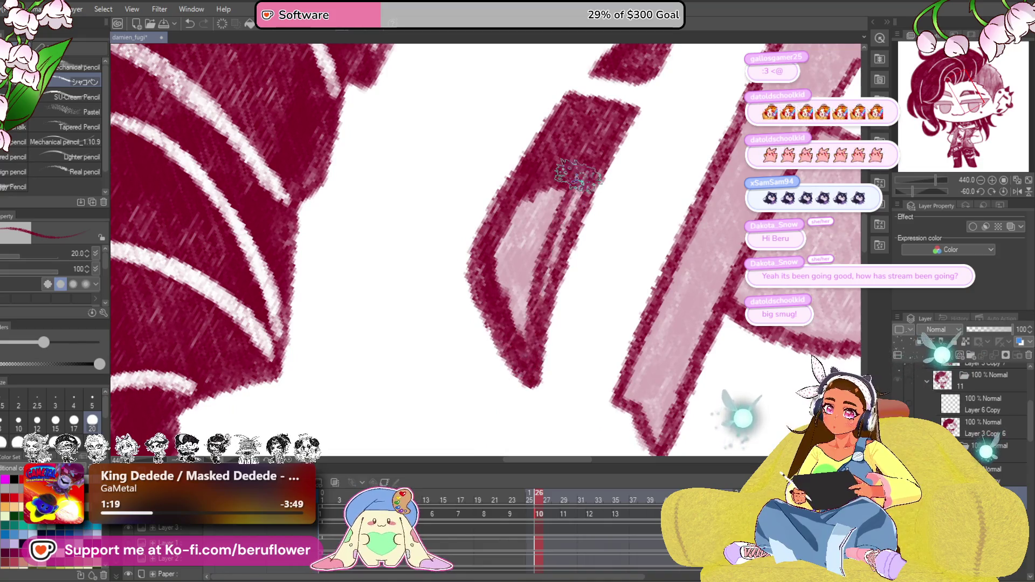
left_click_drag(523, 326, 520, 225)
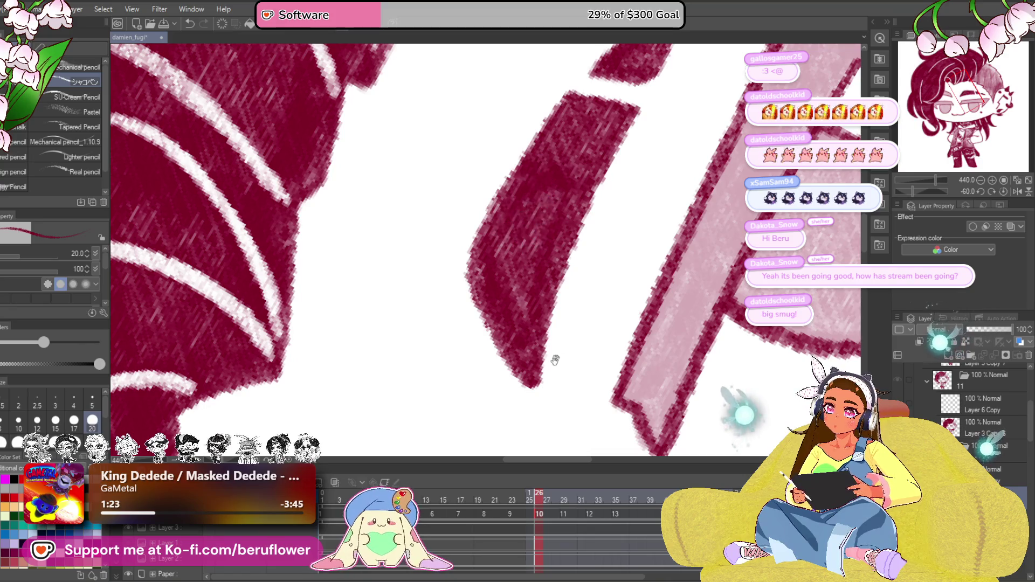
mouse_move(550, 358)
left_mouse_down()
mouse_move(518, 294)
mouse_move(563, 204)
mouse_move(539, 230)
left_mouse_up()
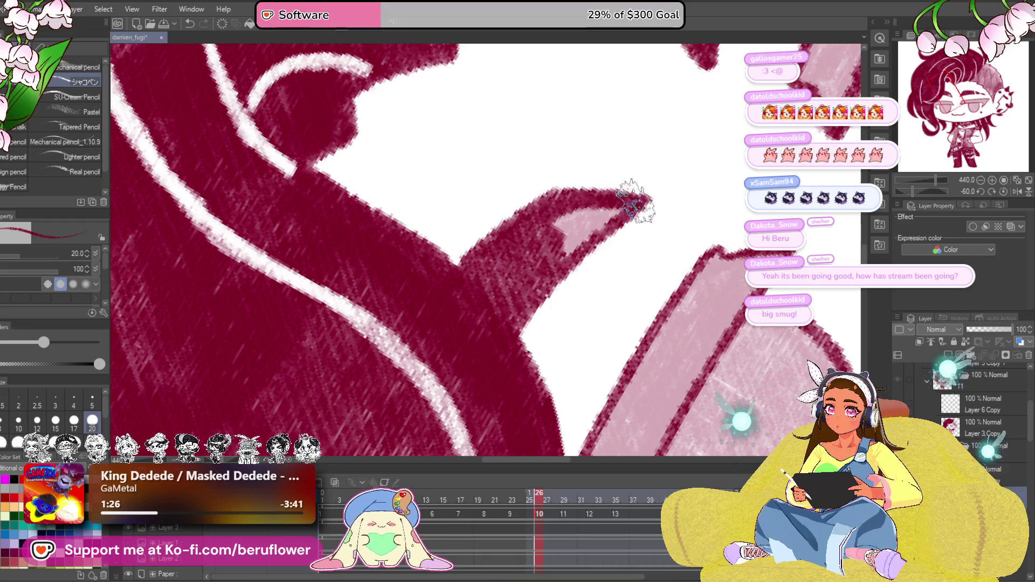
scroll(474, 347, "down", 5)
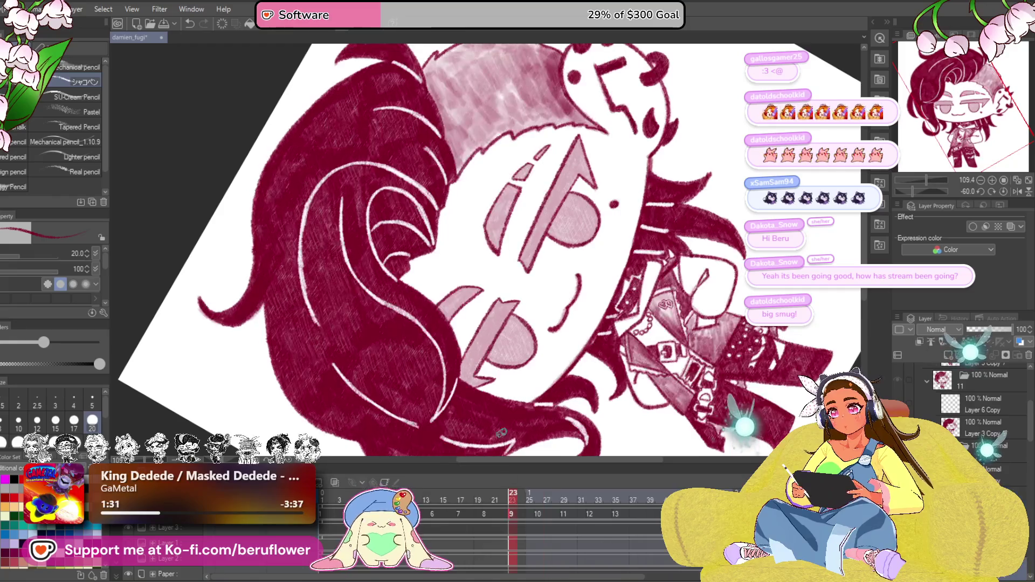
Step: Paint the pink wedge beside the mouth, including its tip, solid crimson
scroll(572, 386, "up", 5)
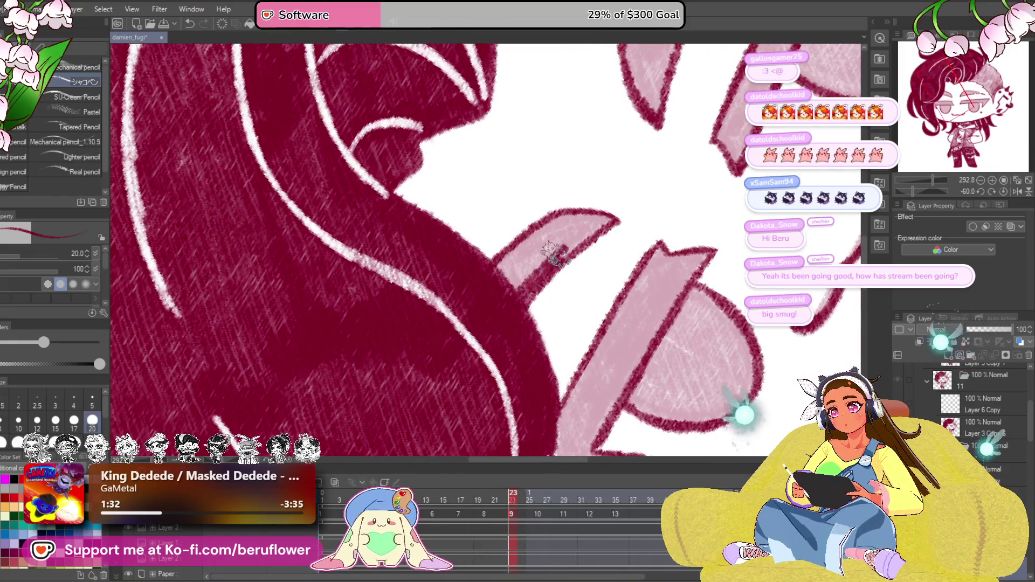
mouse_move(555, 254)
left_mouse_down()
mouse_move(513, 277)
mouse_move(490, 273)
mouse_move(520, 232)
mouse_move(551, 226)
mouse_move(550, 240)
left_mouse_up()
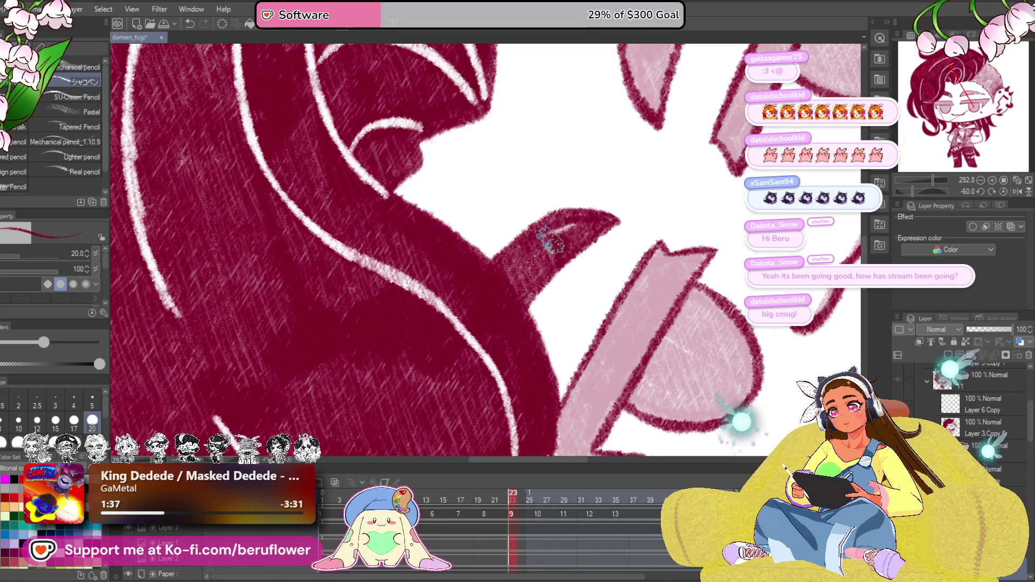
left_click_drag(683, 142, 538, 368)
mouse_move(539, 275)
left_mouse_down()
mouse_move(559, 252)
mouse_move(488, 323)
mouse_move(555, 254)
mouse_move(520, 289)
mouse_move(496, 335)
mouse_move(522, 331)
mouse_move(550, 278)
mouse_move(491, 340)
mouse_move(477, 426)
mouse_move(494, 431)
mouse_move(527, 301)
mouse_move(496, 393)
mouse_move(493, 347)
mouse_move(534, 288)
left_mouse_up()
scroll(502, 367, "down", 5)
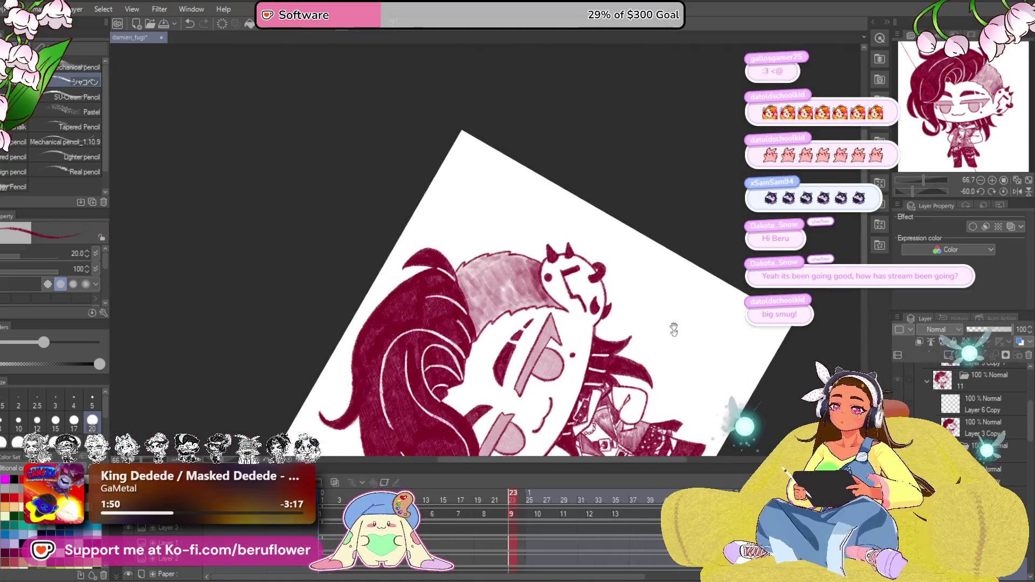
Step: On frame 24, paint the pink glasses strip and the arrow's left edges crimson
left_click_drag(674, 329, 685, 226)
left_click_drag(513, 494, 518, 503)
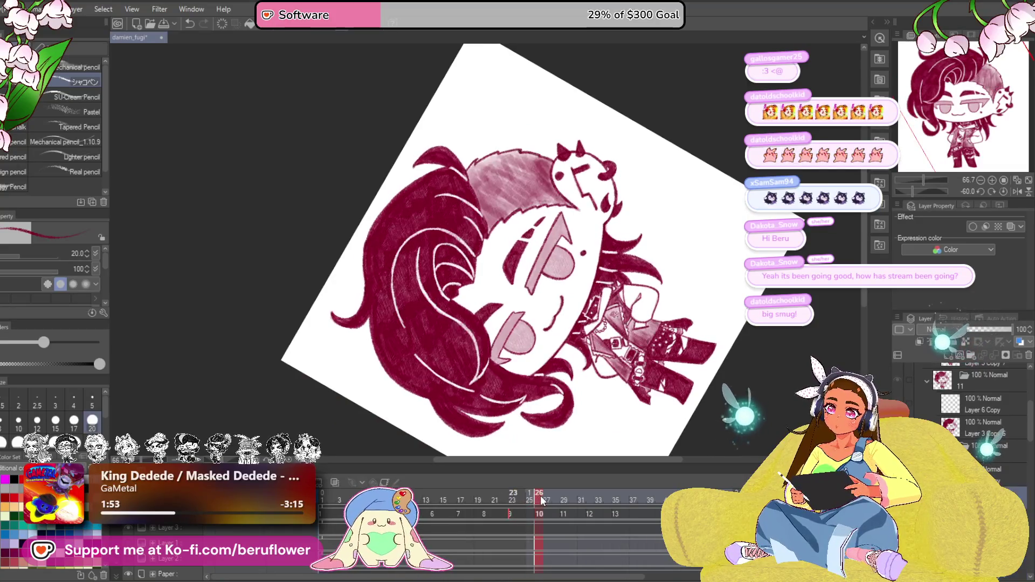
scroll(515, 293, "up", 3)
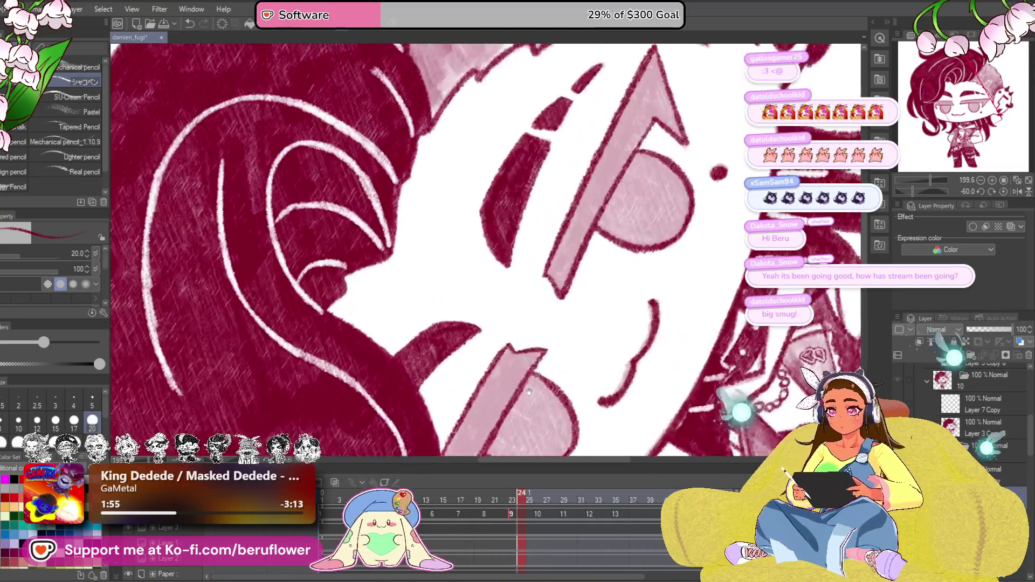
scroll(507, 305, "up", 2)
mouse_move(499, 317)
left_mouse_down()
mouse_move(472, 344)
mouse_move(517, 305)
left_mouse_up()
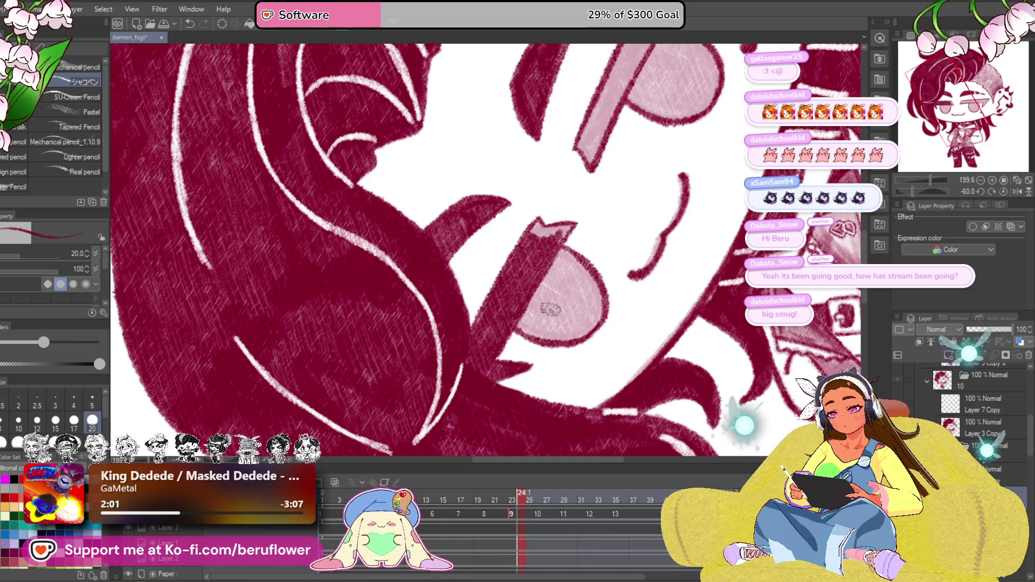
mouse_move(550, 309)
left_mouse_down()
mouse_move(545, 283)
mouse_move(574, 231)
mouse_move(574, 242)
left_mouse_up()
left_click_drag(603, 206, 530, 316)
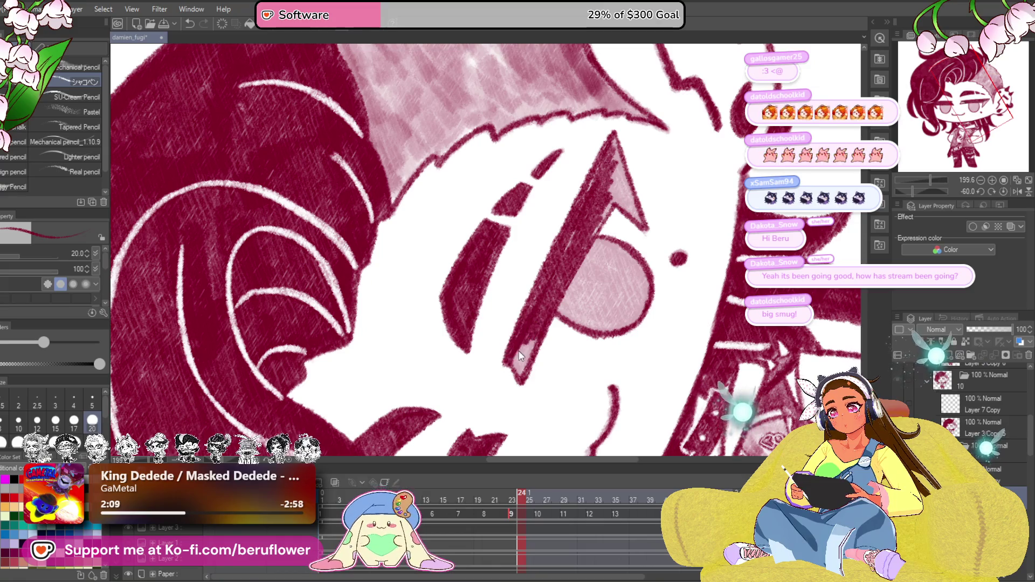
key("ctrl+z")
key("ctrl+y")
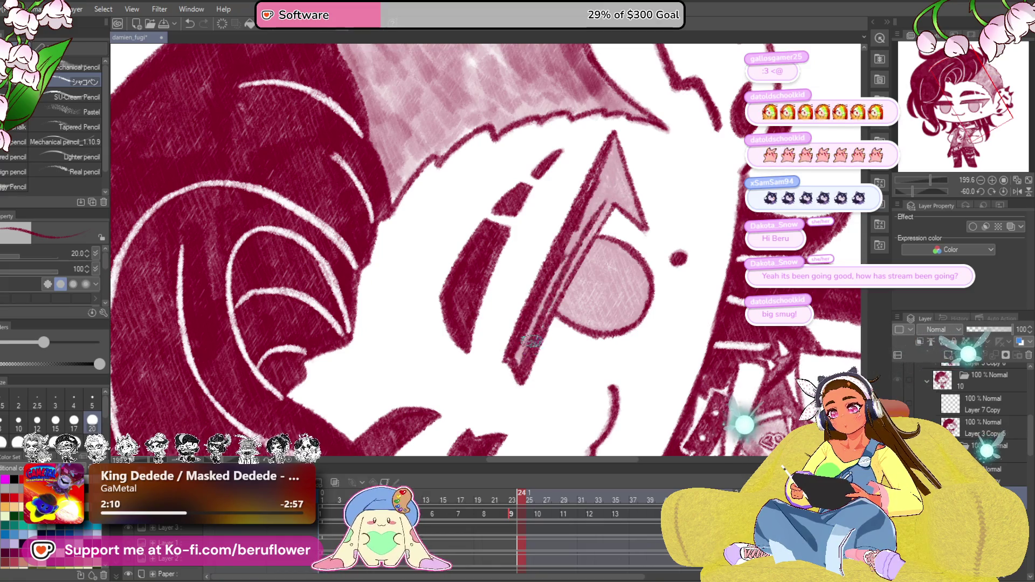
left_click_drag(563, 278, 615, 183)
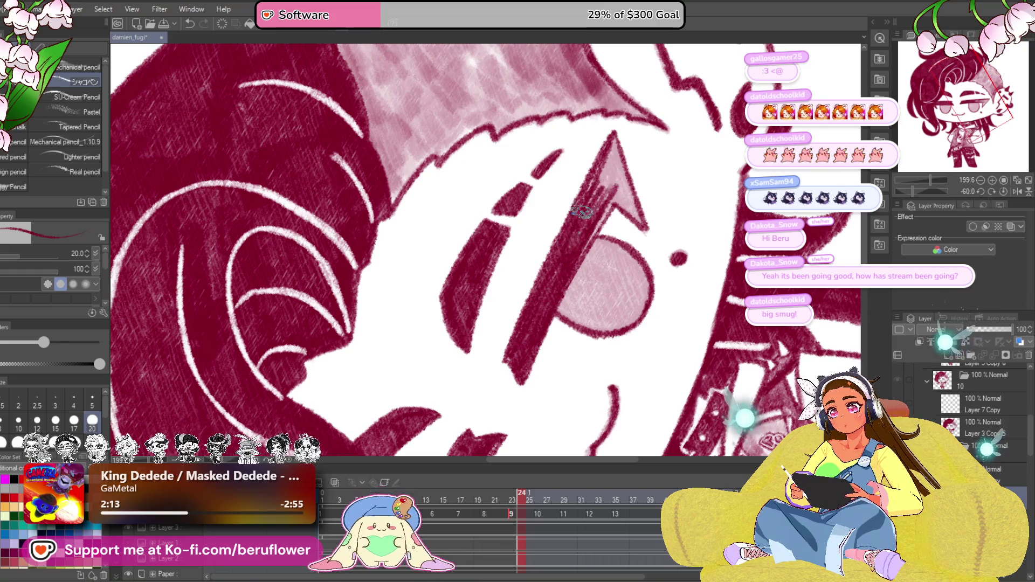
Step: Paint over the pink circle, the eye's top edge and its pink highlight in crimson
mouse_move(661, 152)
left_mouse_down()
mouse_move(594, 180)
mouse_move(602, 191)
left_mouse_up()
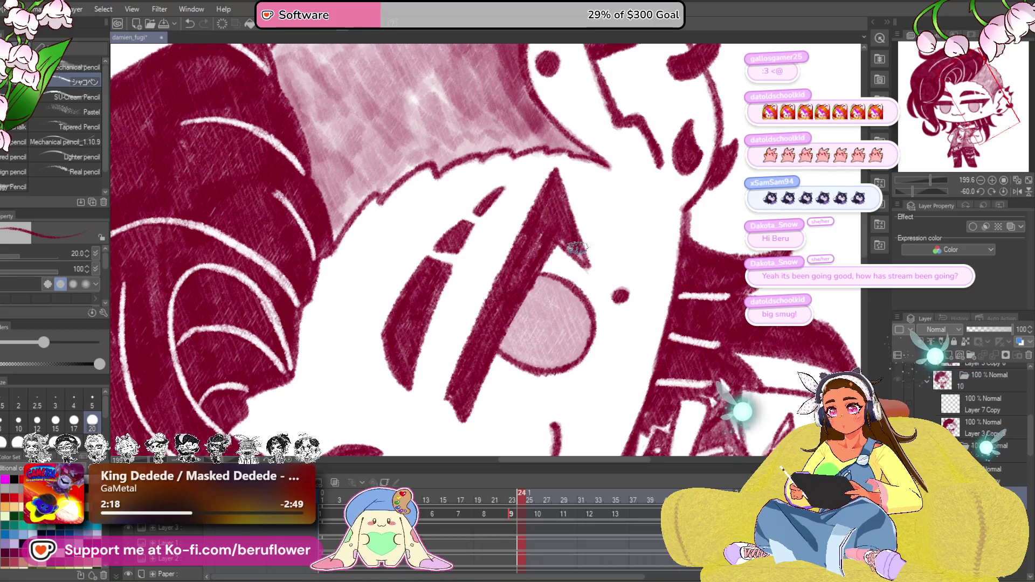
left_click_drag(526, 321, 533, 358)
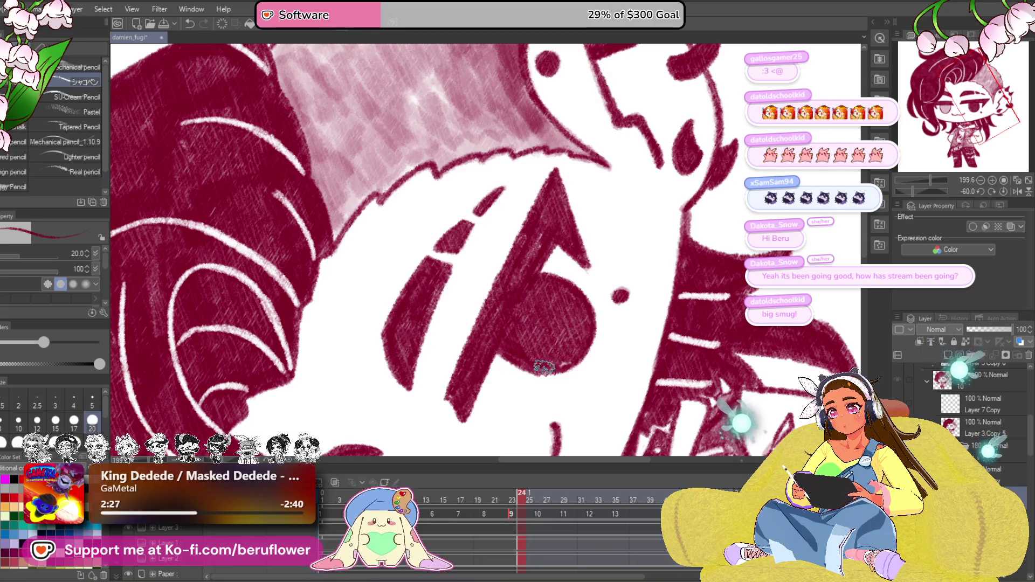
mouse_move(582, 264)
left_mouse_down()
mouse_move(523, 318)
mouse_move(586, 333)
left_mouse_up()
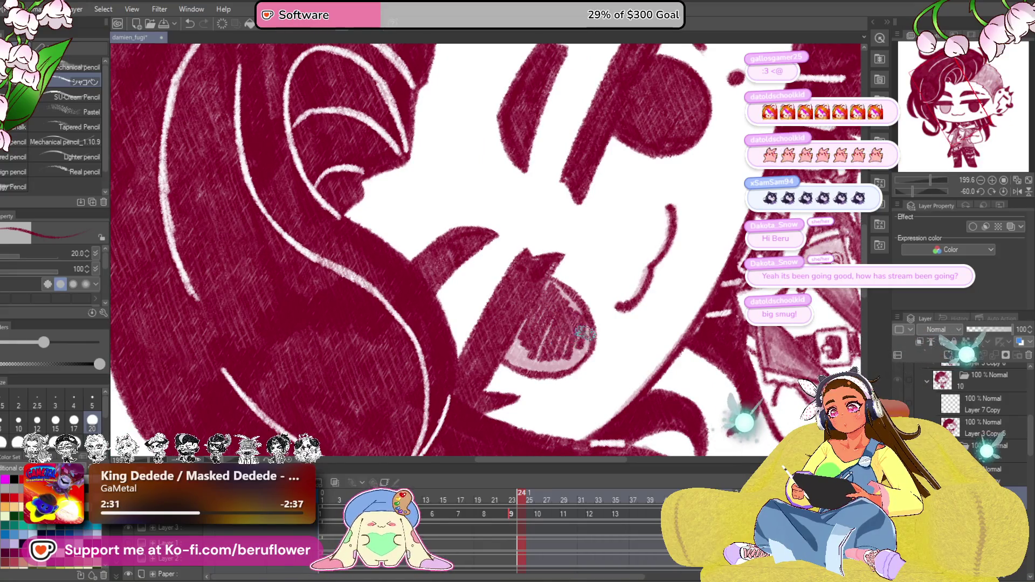
left_click_drag(539, 260, 560, 300)
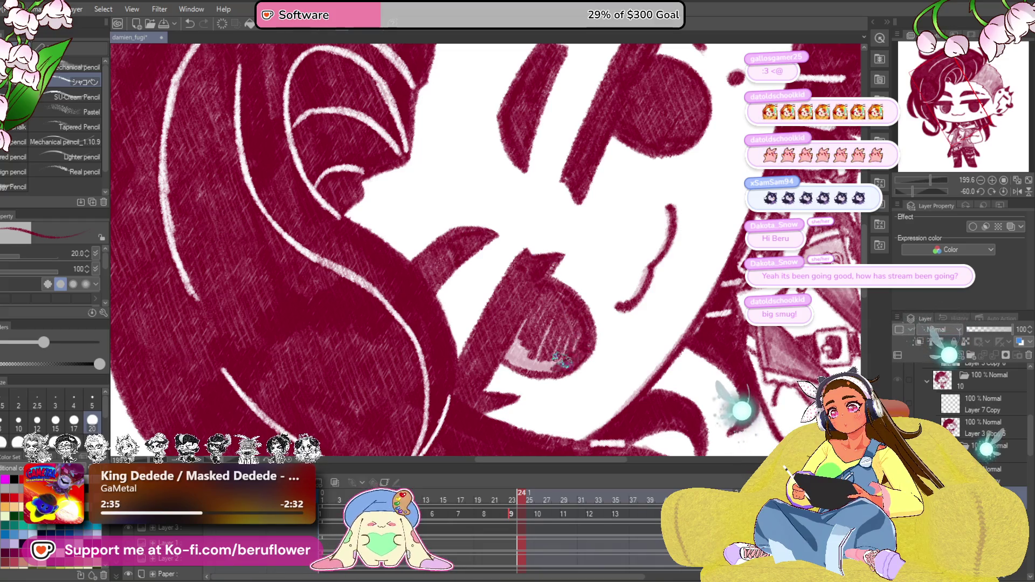
mouse_move(557, 329)
left_mouse_down()
mouse_move(492, 347)
mouse_move(550, 329)
left_mouse_up()
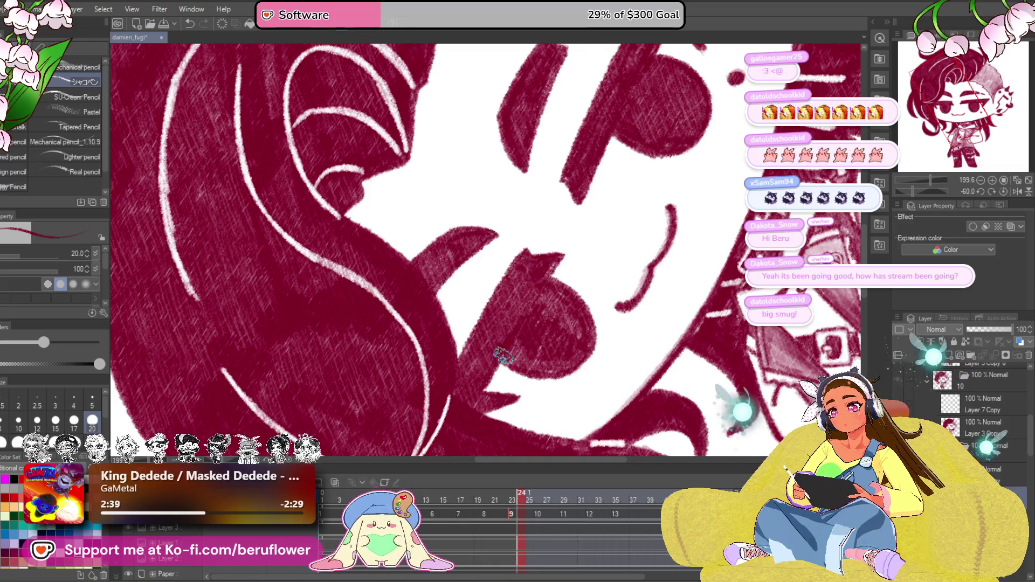
scroll(516, 330, "down", 5)
scroll(516, 330, "up", 2)
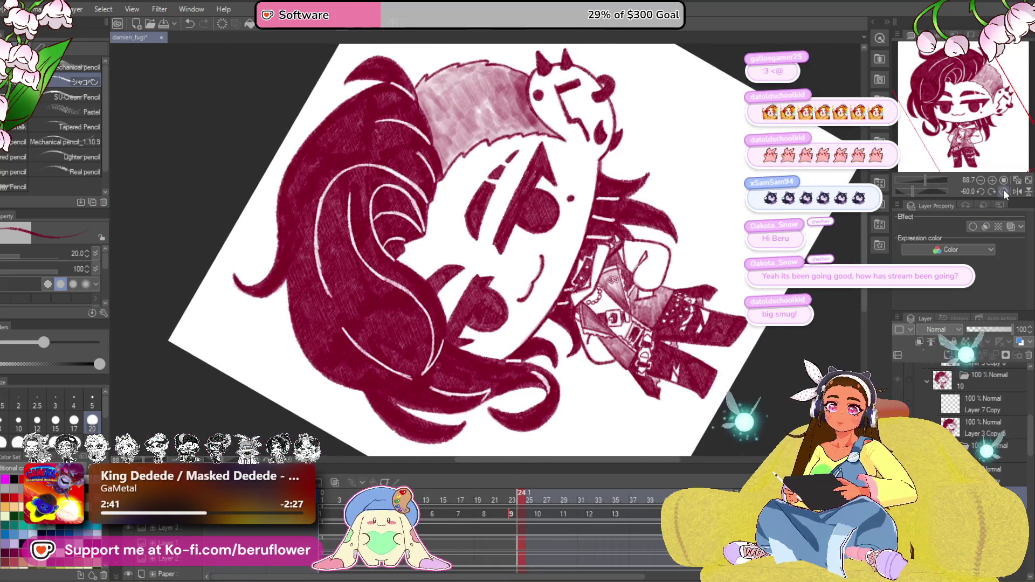
Step: Reset the view rotation, move to animation frame 10 and tilt the view to about -48°
left_click(1004, 192)
scroll(432, 275, "up", 1)
scroll(432, 275, "up", 2)
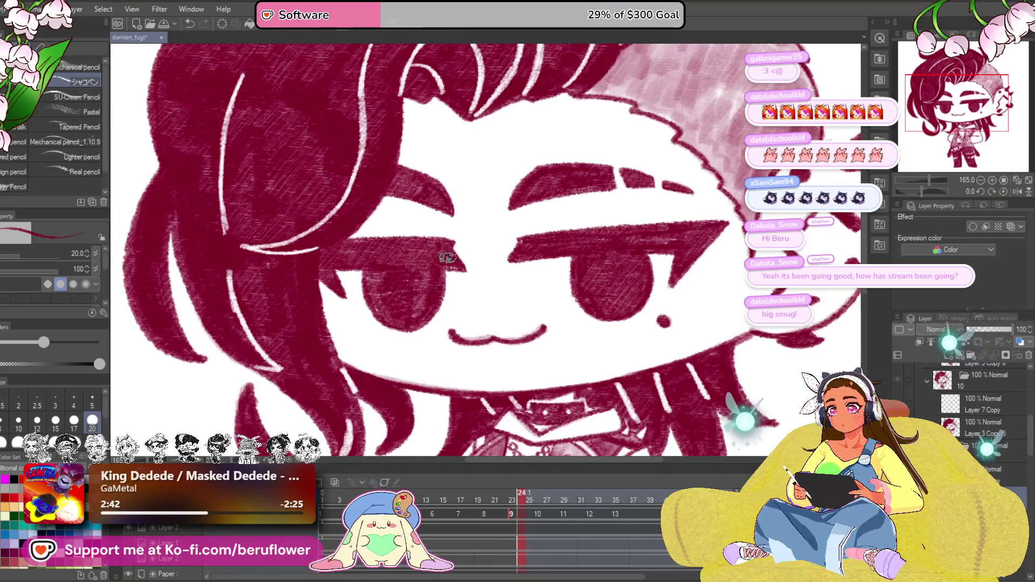
scroll(463, 268, "down", 4)
scroll(463, 268, "up", 2)
left_click(540, 514)
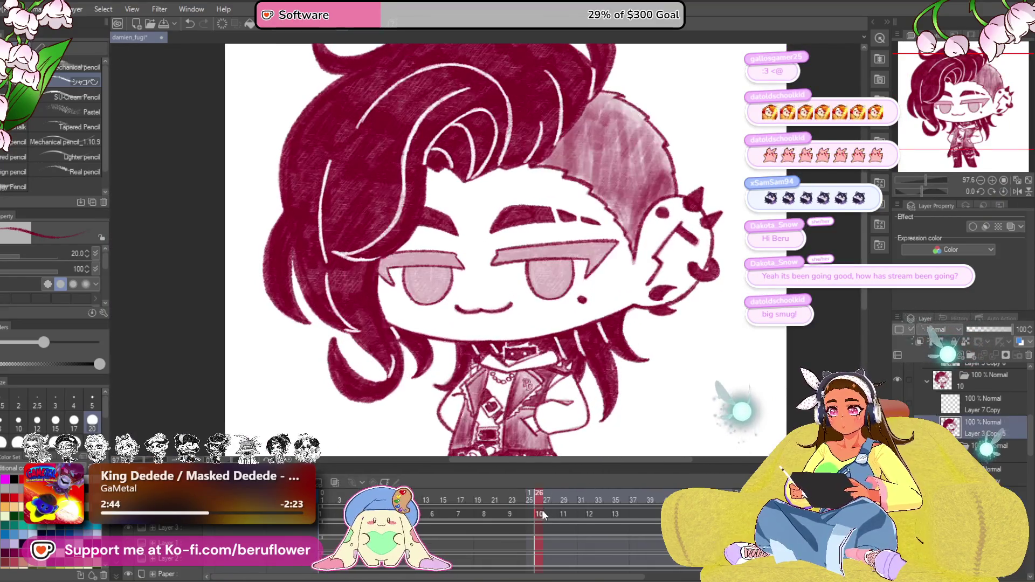
left_click_drag(920, 192, 914, 190)
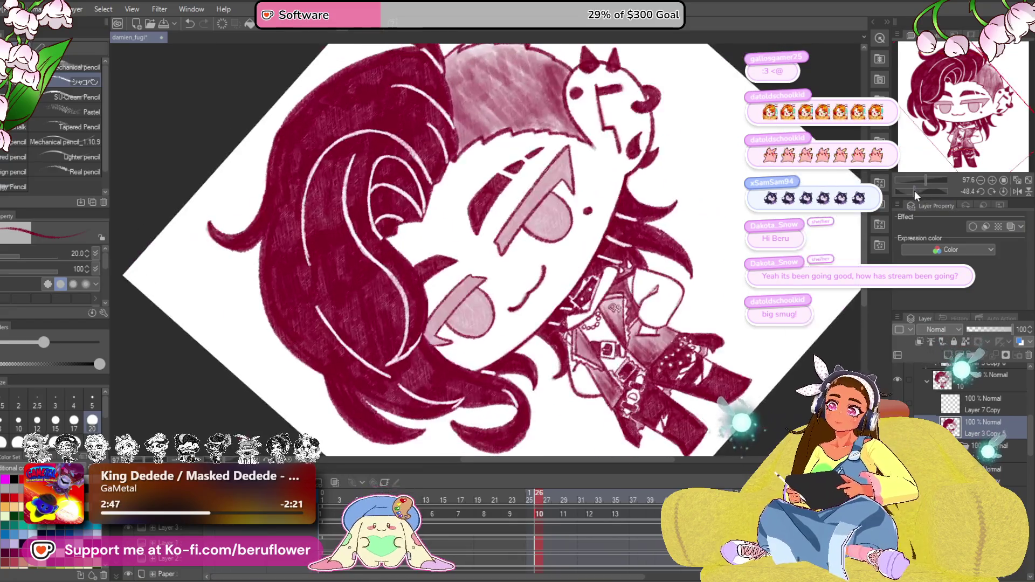
left_click(573, 500)
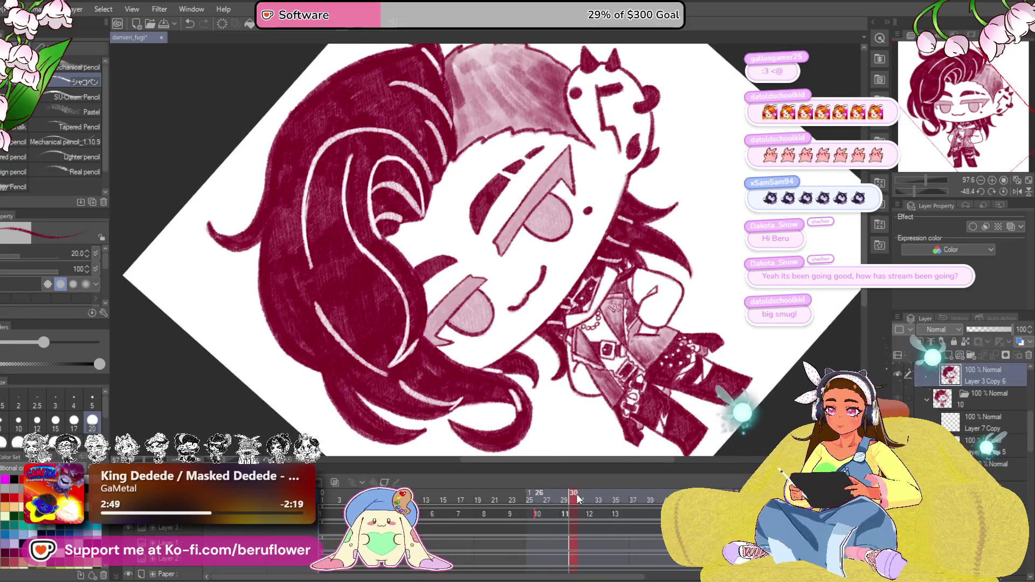
left_click_drag(577, 494, 538, 510)
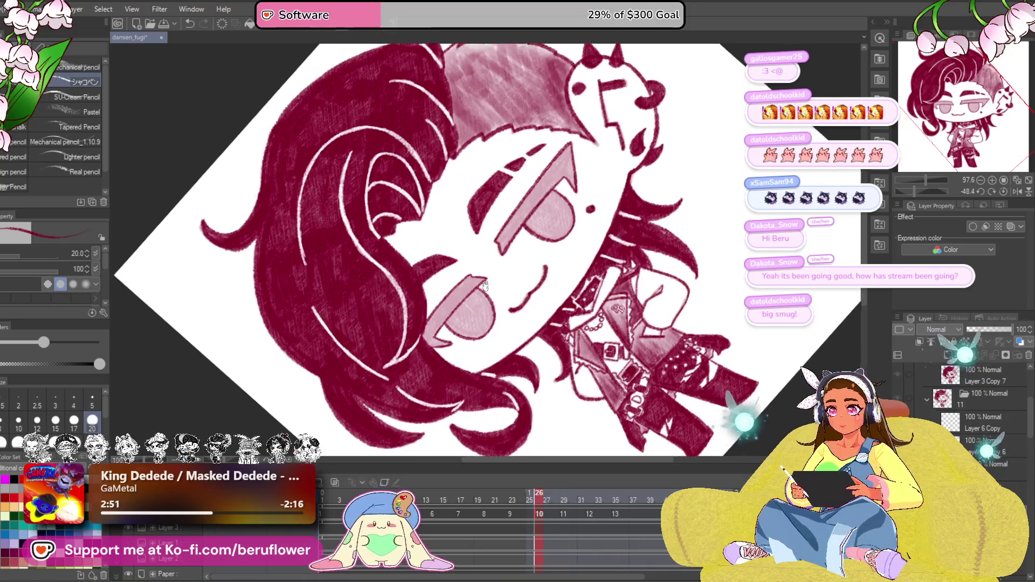
Step: Enlarge the brush to size 25 and paint the pink strip near the mouth dark red
scroll(540, 324, "up", 5)
mouse_move(518, 329)
left_mouse_down()
mouse_move(583, 313)
mouse_move(566, 324)
left_mouse_up()
key("bracketright")
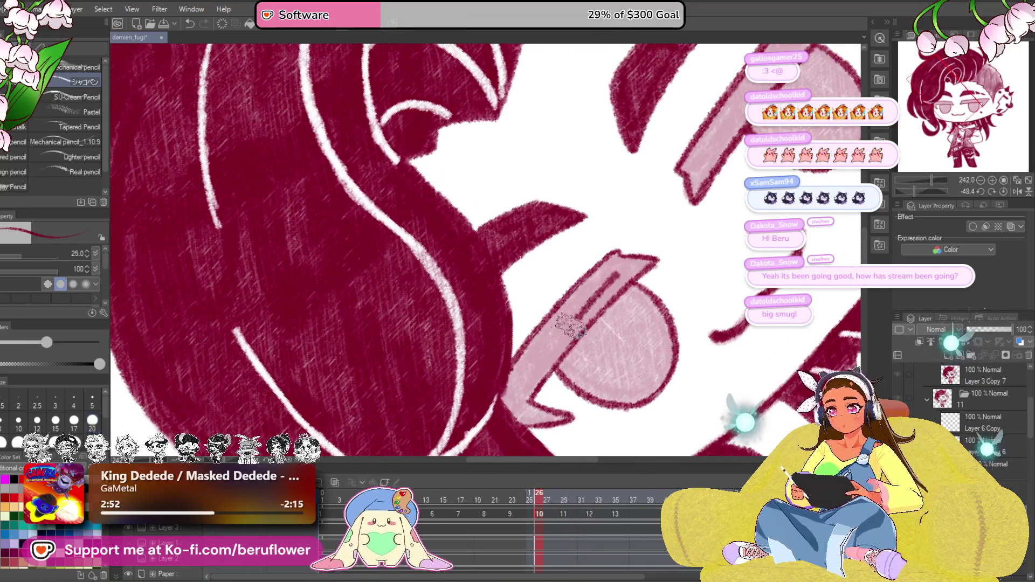
mouse_move(604, 281)
left_mouse_down()
mouse_move(571, 324)
mouse_move(563, 308)
mouse_move(512, 388)
left_mouse_up()
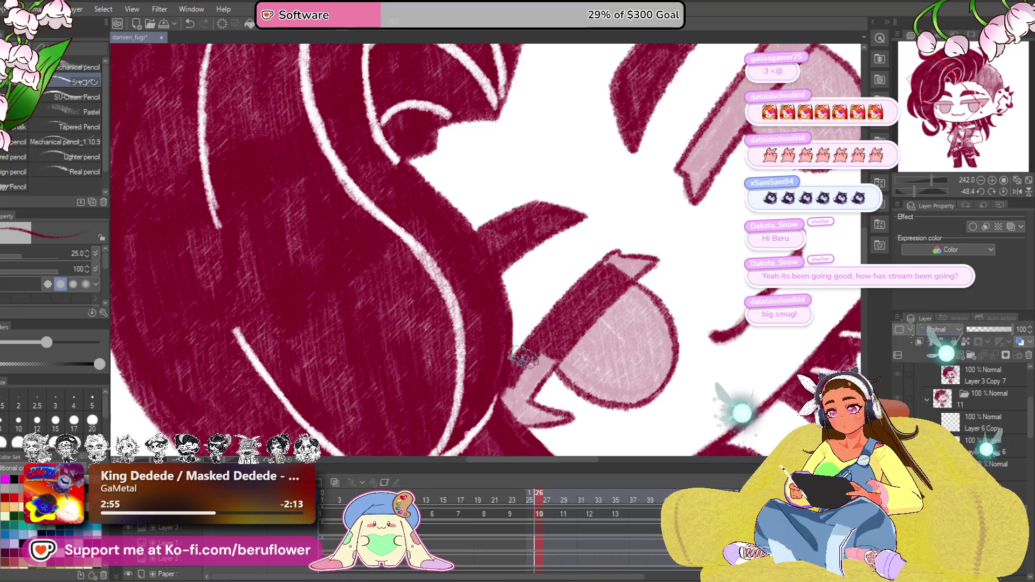
Step: Paint the strip lower-left of the mouth and the lip's inner edge dark red
mouse_move(555, 335)
left_mouse_down()
mouse_move(507, 399)
mouse_move(517, 405)
mouse_move(580, 311)
mouse_move(540, 353)
left_mouse_up()
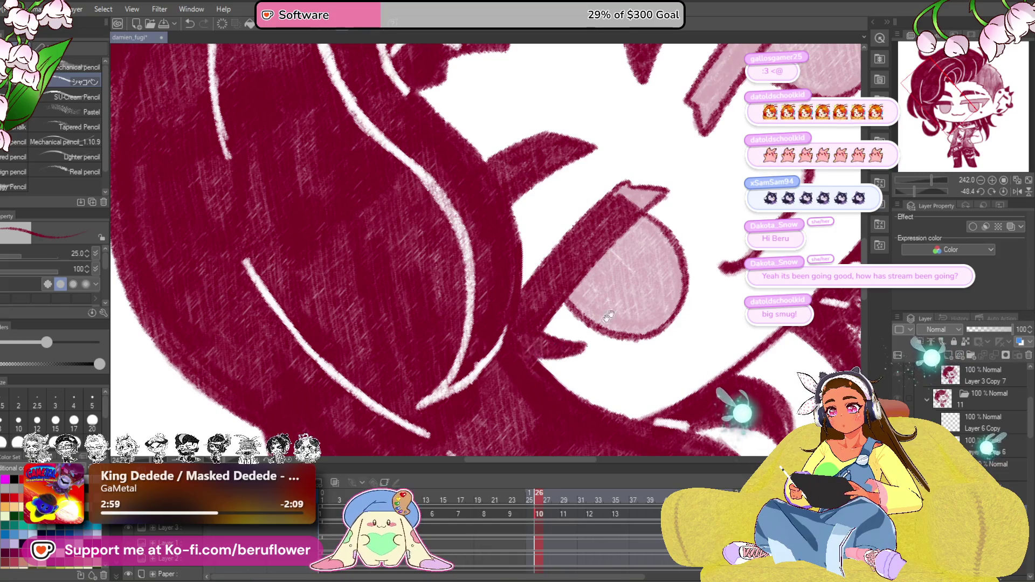
left_click_drag(608, 316, 604, 267)
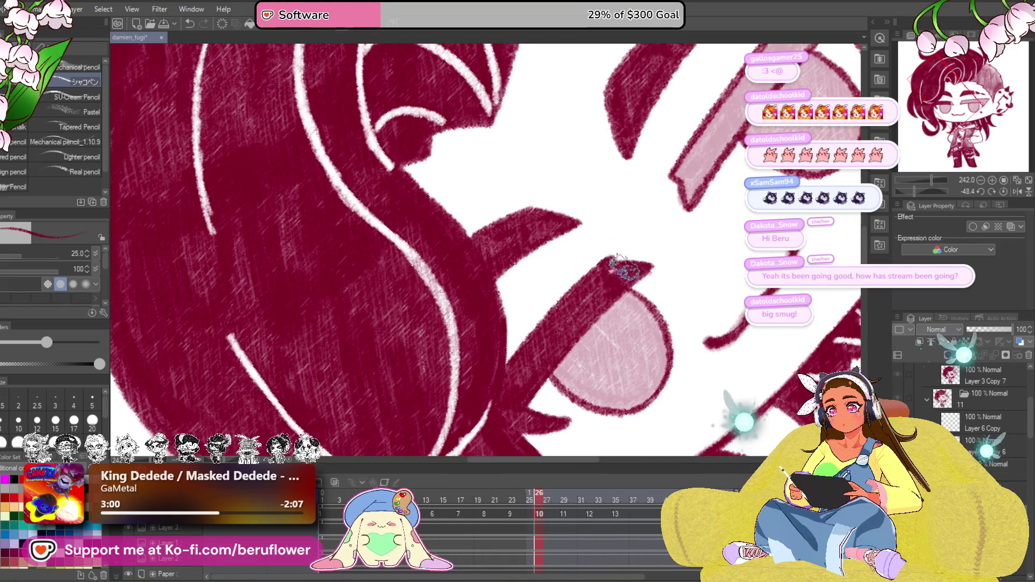
mouse_move(665, 289)
left_mouse_down()
mouse_move(539, 329)
mouse_move(550, 294)
left_mouse_up()
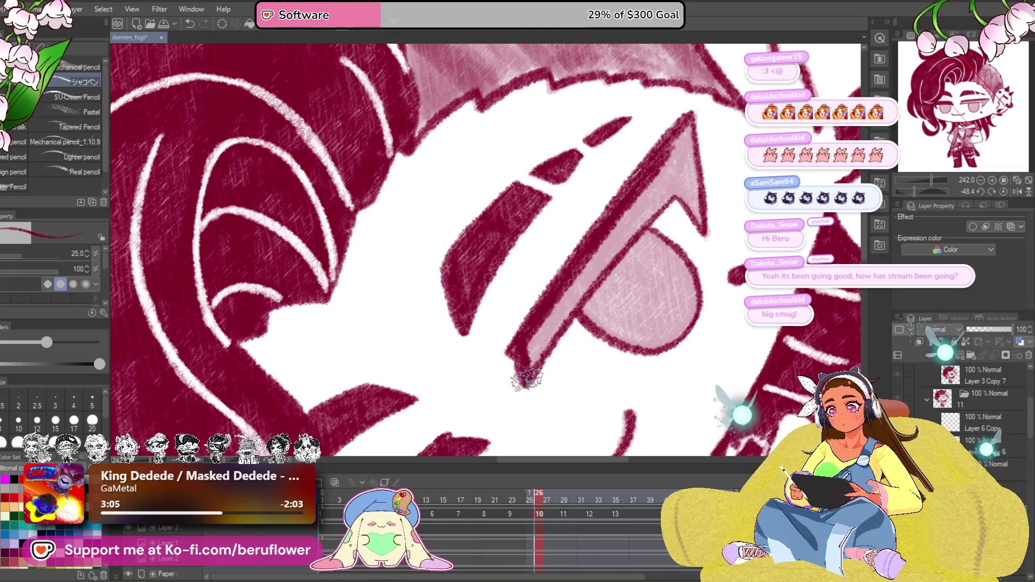
mouse_move(526, 380)
left_mouse_down()
mouse_move(671, 183)
mouse_move(629, 221)
left_mouse_up()
Step: Fill the pink circle by the eye with dark red, then view the whole drawing
left_click_drag(666, 170, 606, 240)
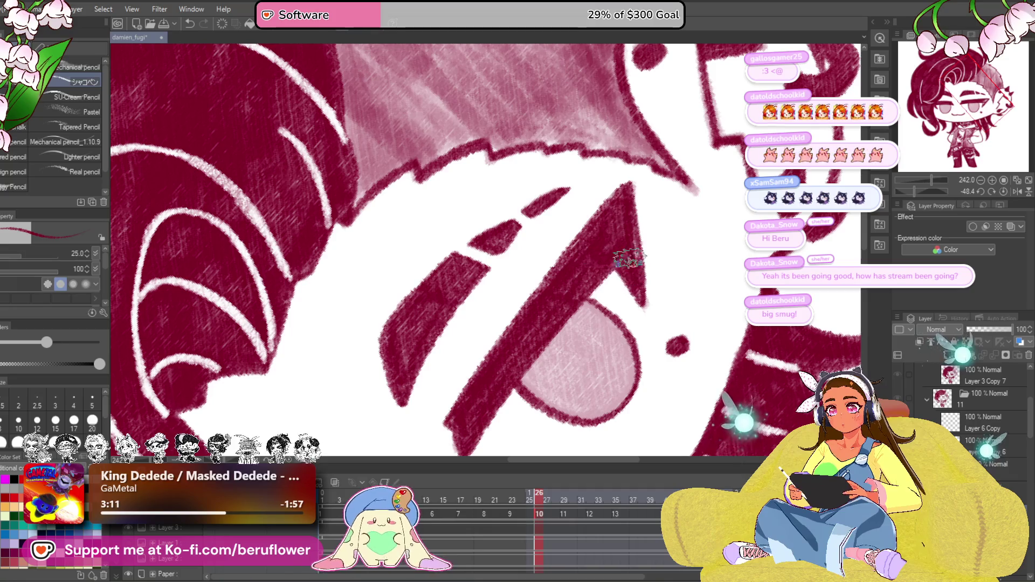
left_click_drag(629, 318, 598, 236)
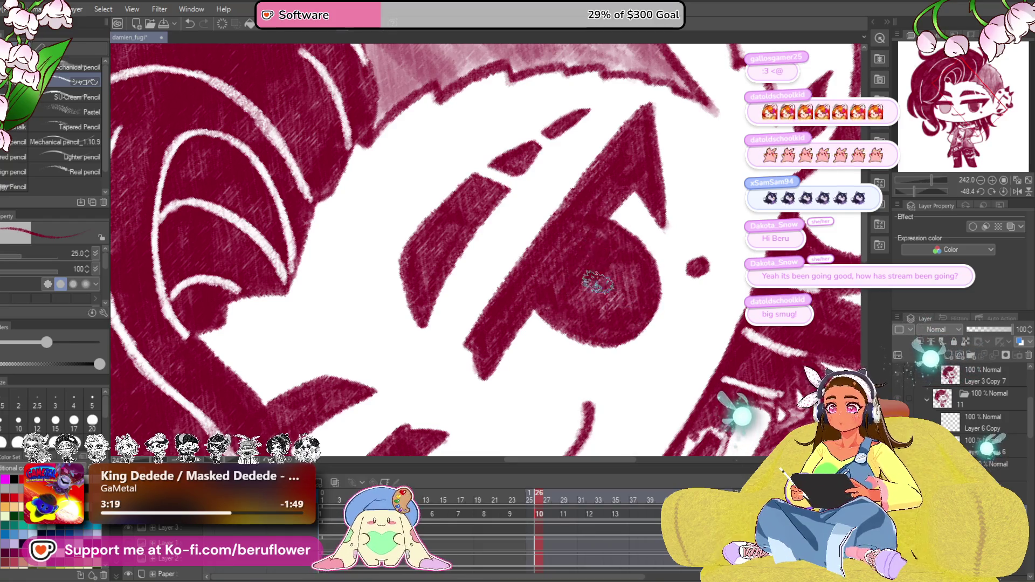
scroll(640, 259, "down", 5)
scroll(642, 240, "up", 6)
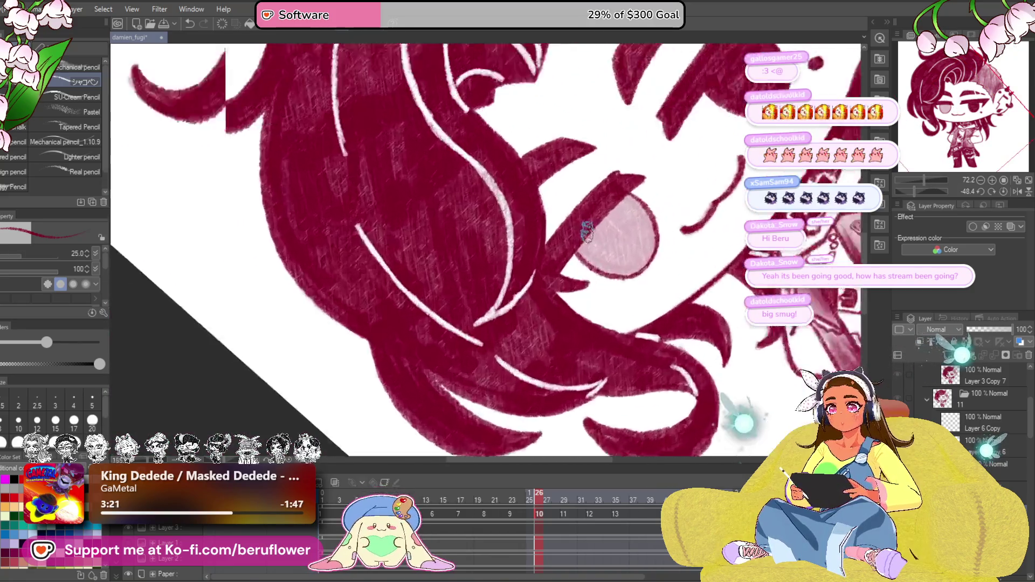
left_click_drag(642, 240, 531, 317)
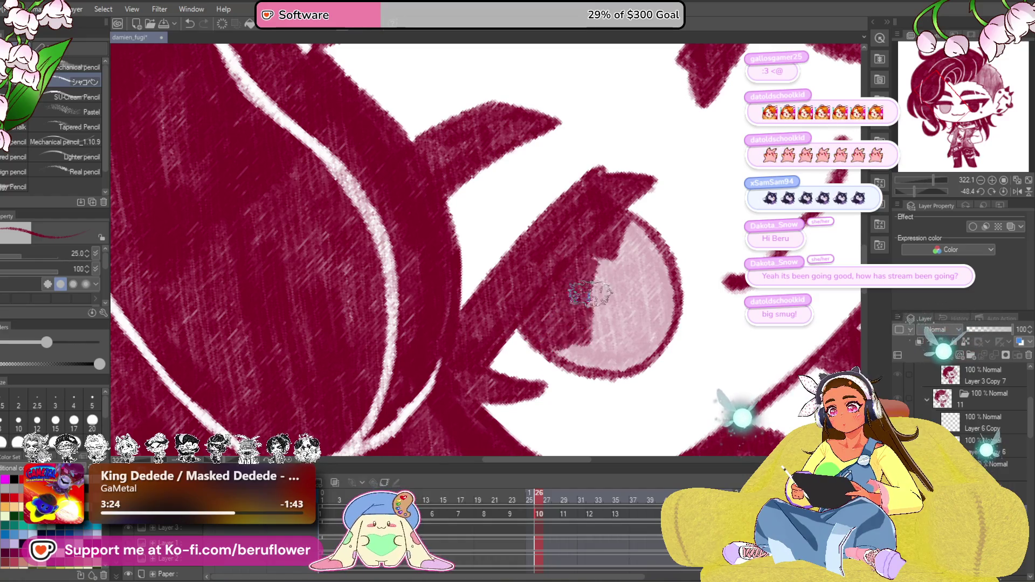
mouse_move(591, 294)
left_mouse_down()
mouse_move(651, 342)
mouse_move(642, 237)
left_mouse_up()
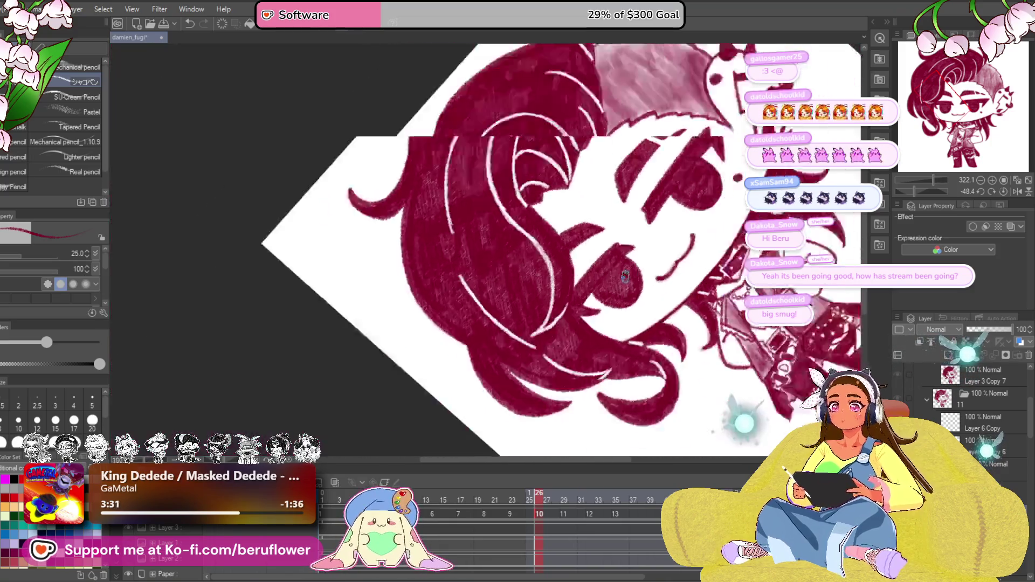
left_click_drag(935, 179, 923, 180)
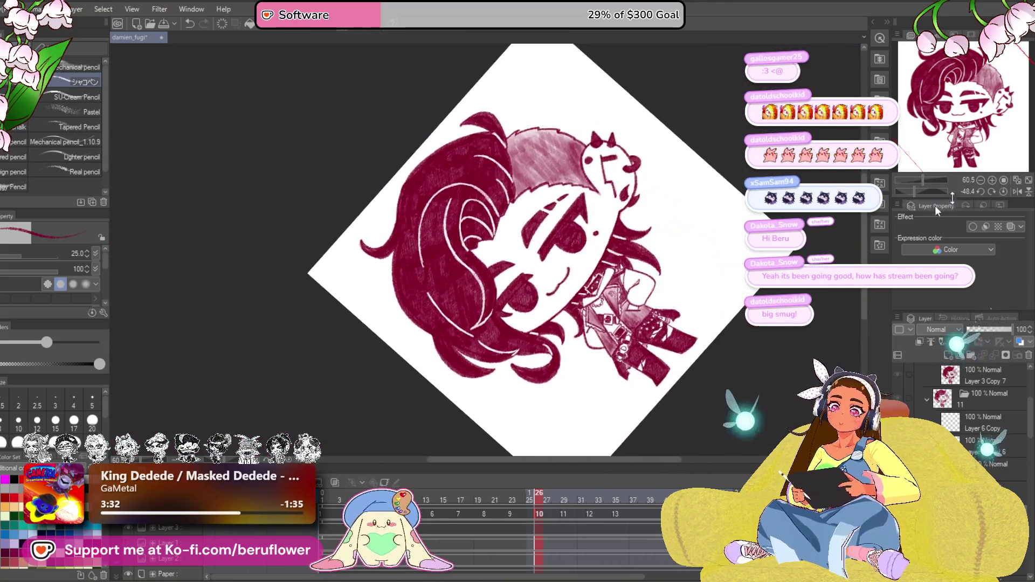
Step: Straighten the view, step to frame 11 and zoom in close on the face
left_click(1005, 192)
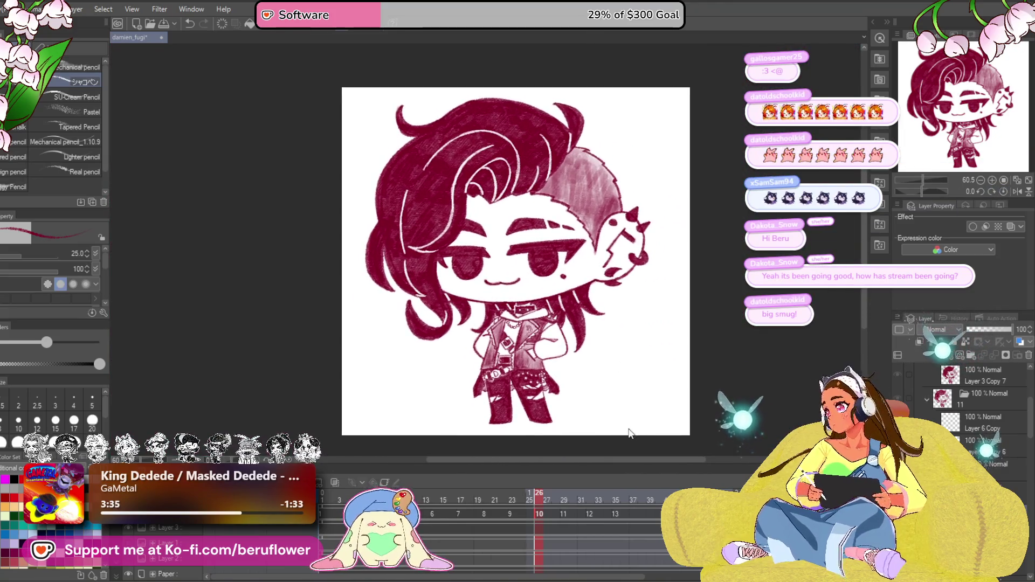
left_click_drag(652, 401, 625, 377)
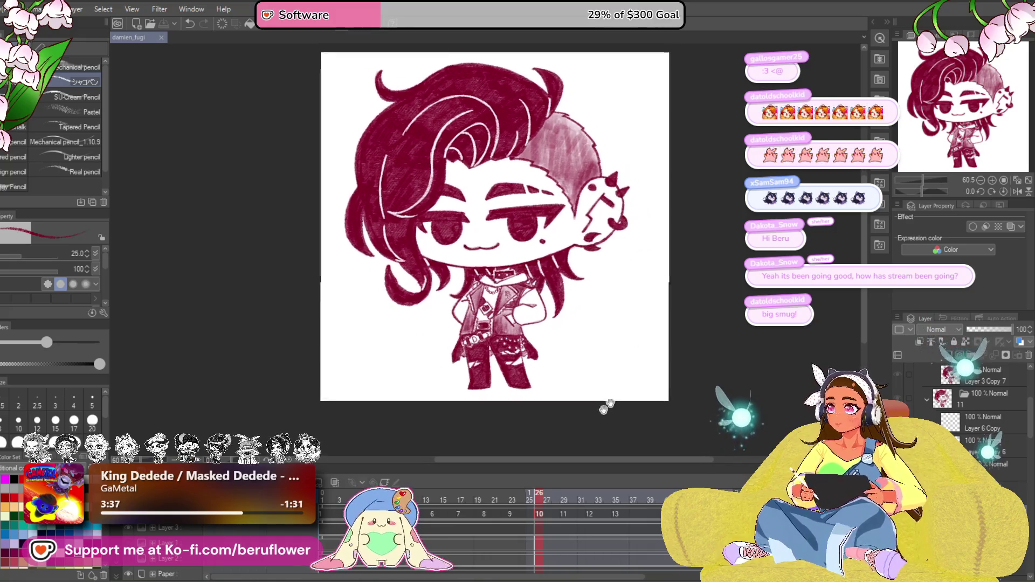
left_click_drag(541, 497, 567, 498)
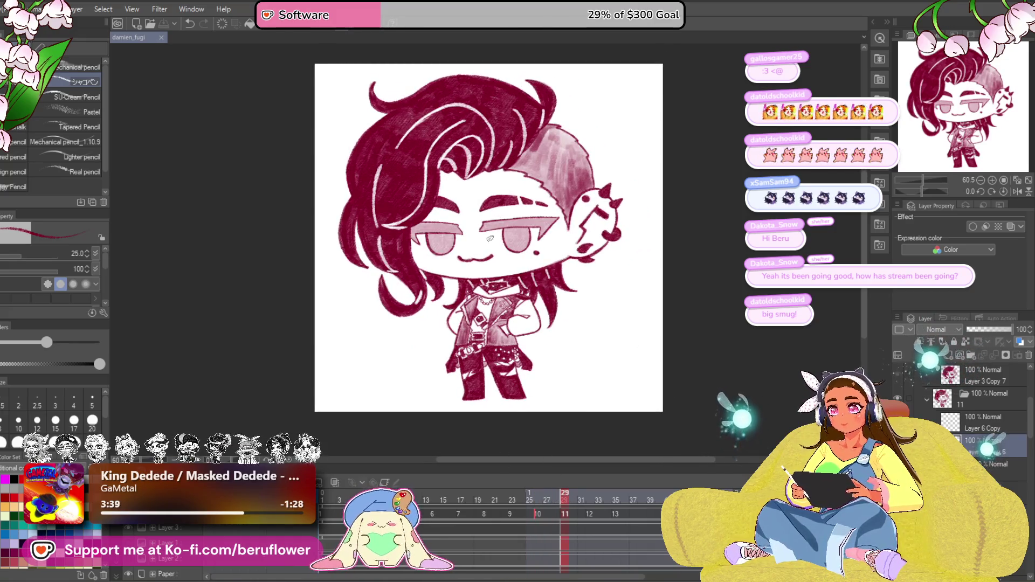
scroll(491, 239, "up", 5)
left_click_drag(924, 191, 916, 192)
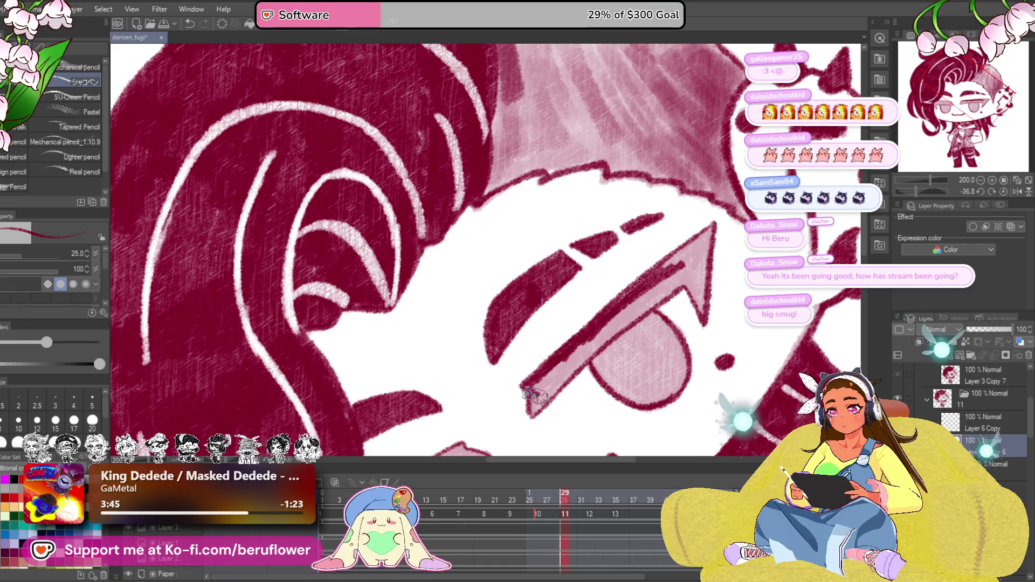
mouse_move(593, 338)
left_mouse_down()
mouse_move(616, 266)
mouse_move(505, 390)
left_mouse_up()
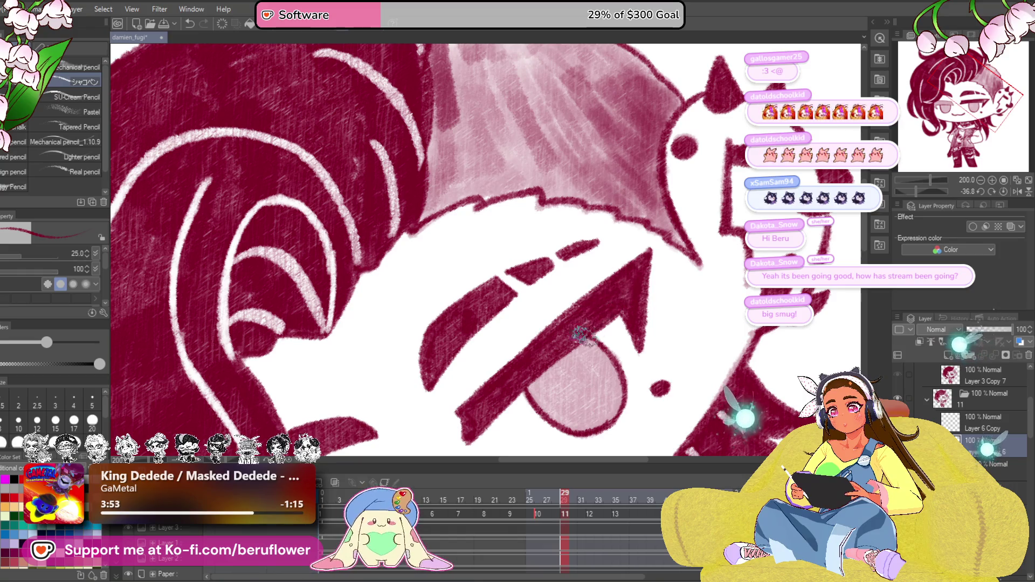
left_click_drag(577, 323, 609, 277)
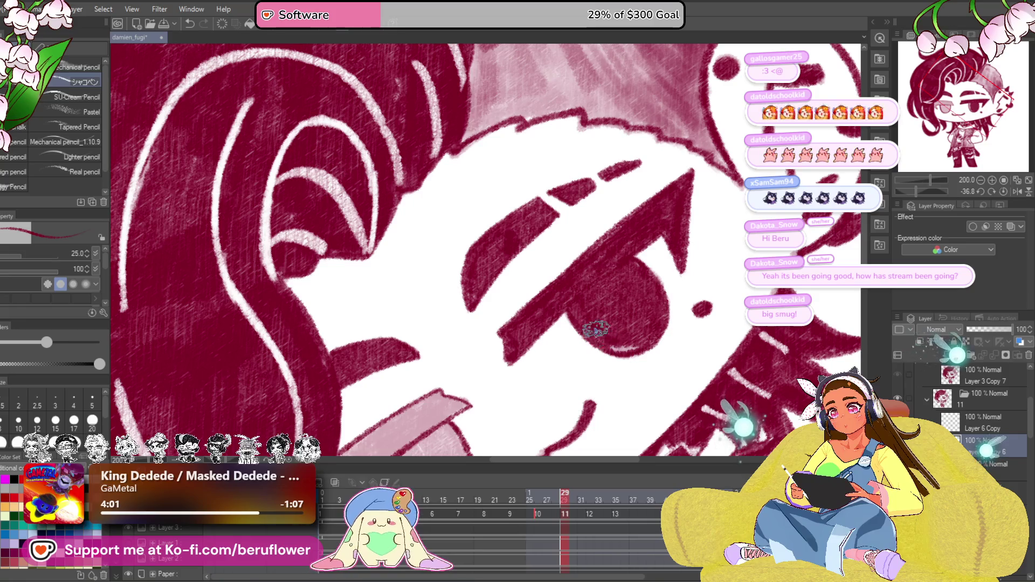
mouse_move(651, 335)
left_mouse_down()
mouse_move(666, 280)
mouse_move(608, 279)
left_mouse_up()
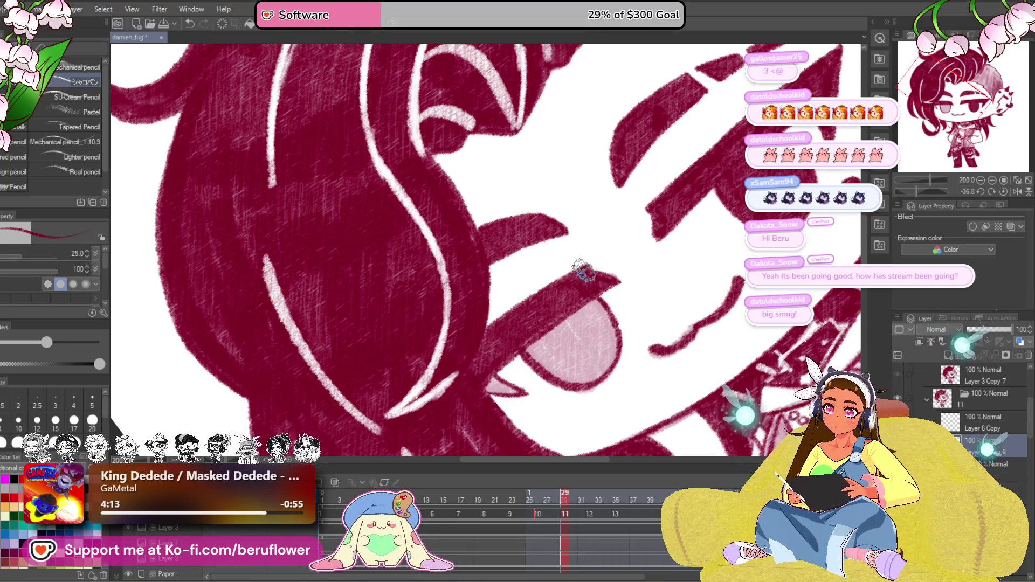
left_click_drag(580, 267, 612, 232)
Step: Shade the left eye's iris dark red and zoom back out to the whole drawing
left_click(925, 191)
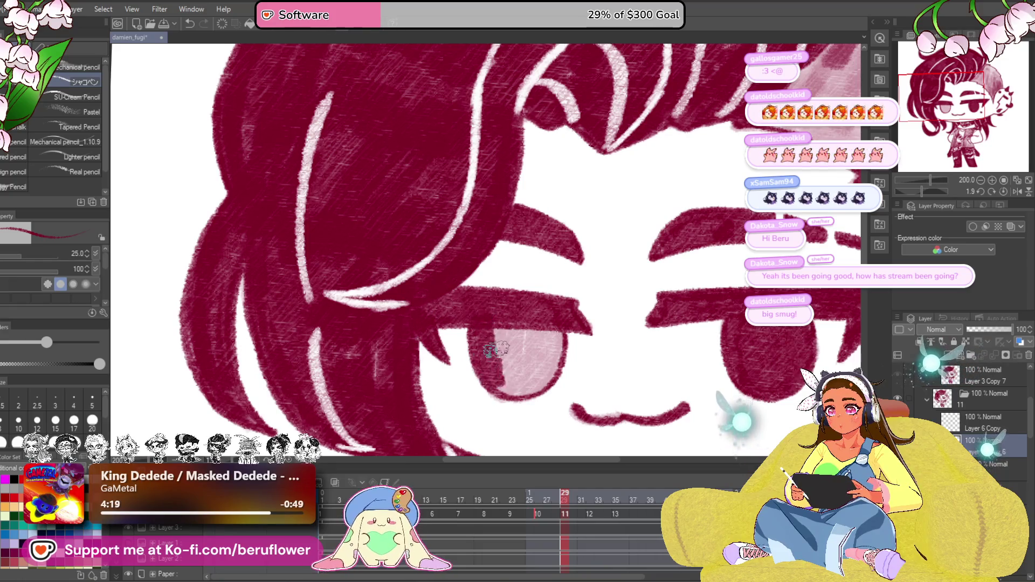
mouse_move(504, 346)
left_mouse_down()
mouse_move(561, 336)
mouse_move(539, 381)
left_mouse_up()
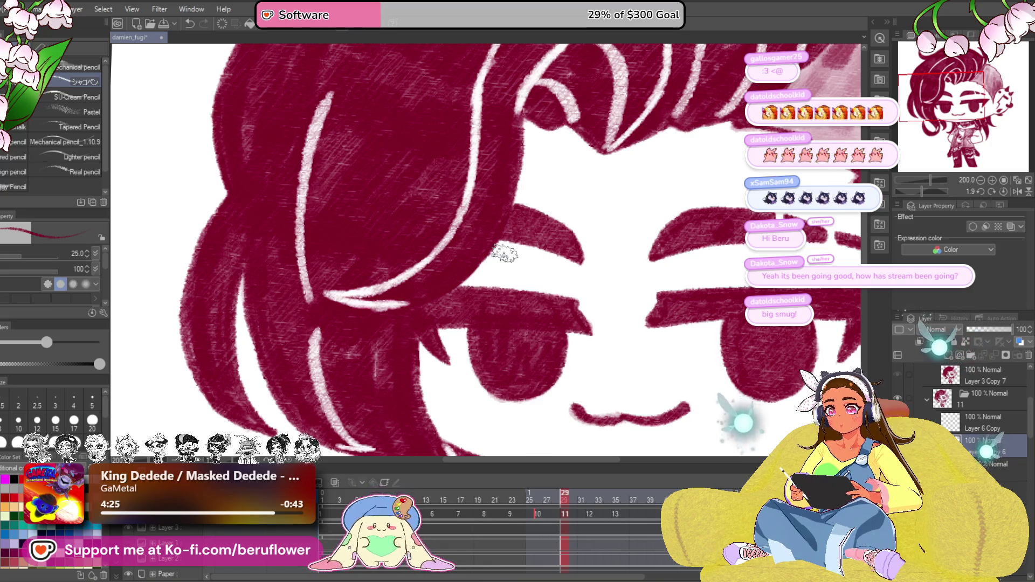
key("ctrl+0")
scroll(504, 254, "down", 3)
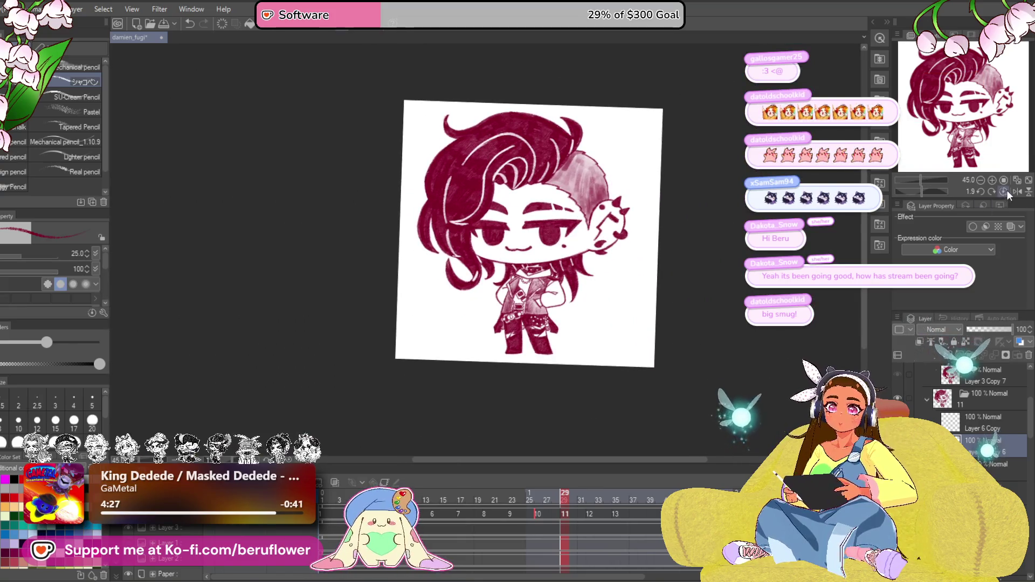
Step: Scrub the timeline, return to frame 23 and play the animation back
scroll(683, 380, "up", 3)
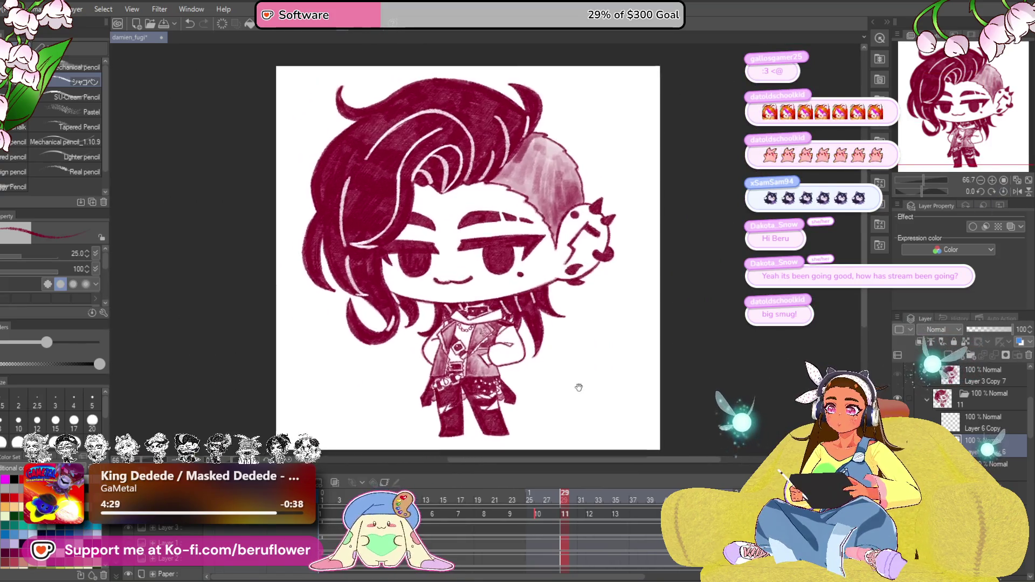
left_click_drag(599, 403, 603, 400)
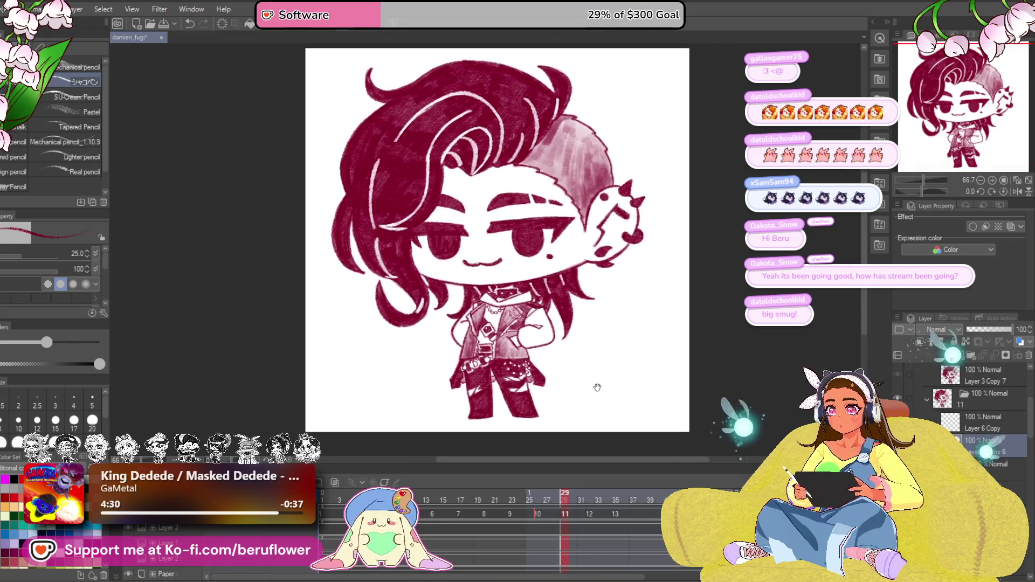
mouse_move(568, 496)
left_mouse_down()
mouse_move(612, 501)
mouse_move(446, 538)
mouse_move(555, 538)
left_mouse_up()
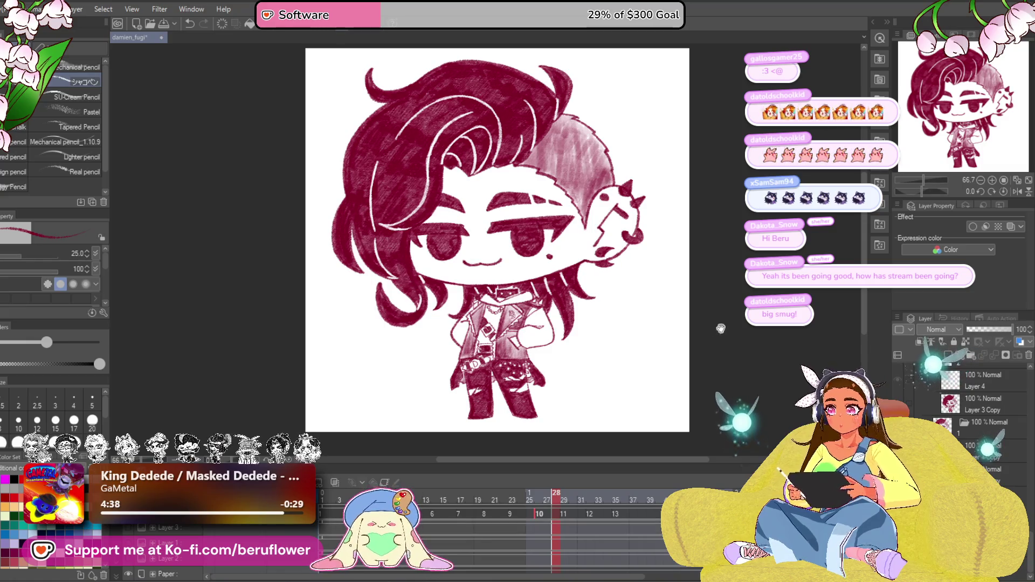
left_click_drag(709, 339, 712, 362)
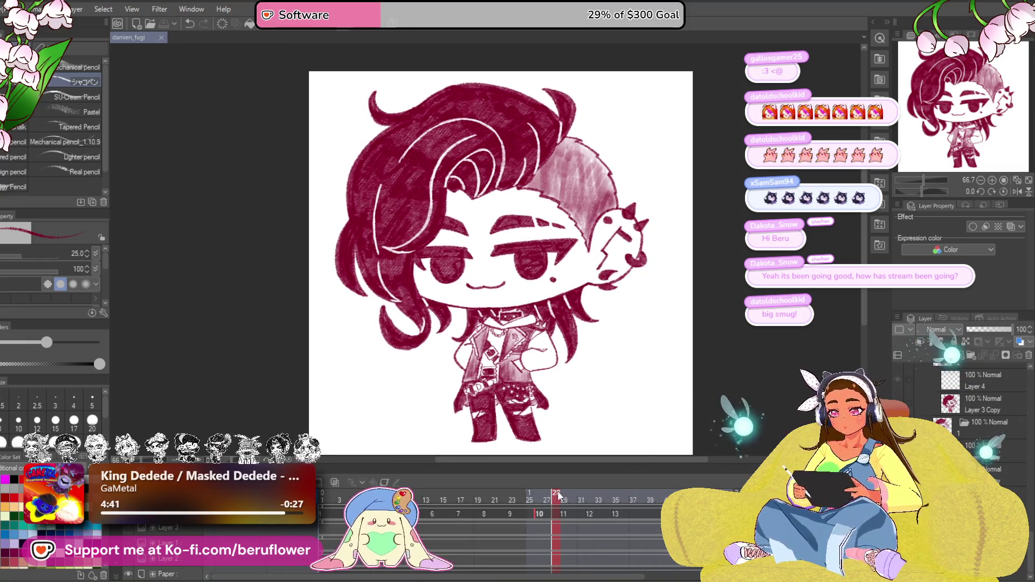
left_click(512, 499)
key("space")
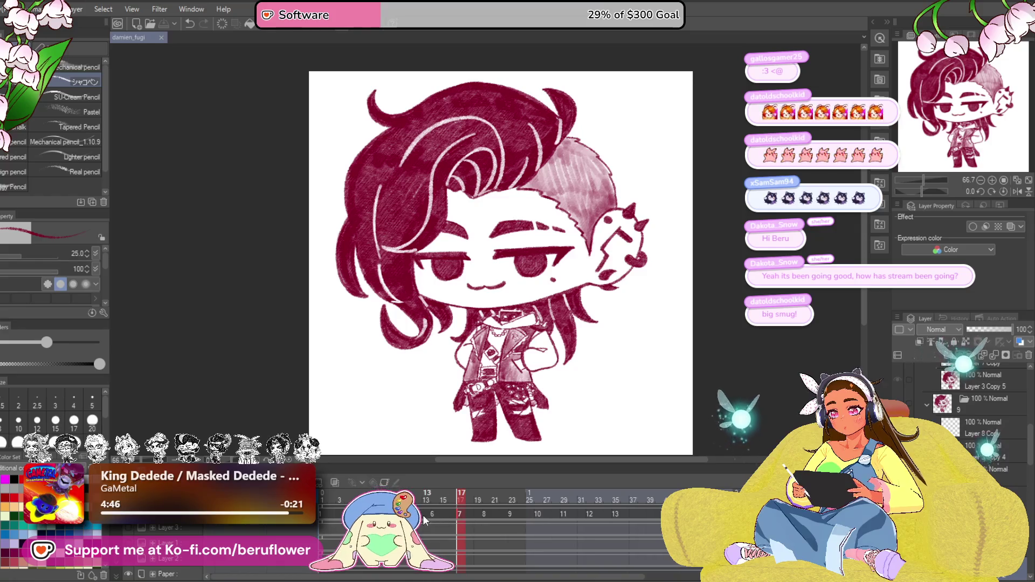
Step: Select cels 7–13 on the timeline and move them one frame earlier
left_click(434, 517)
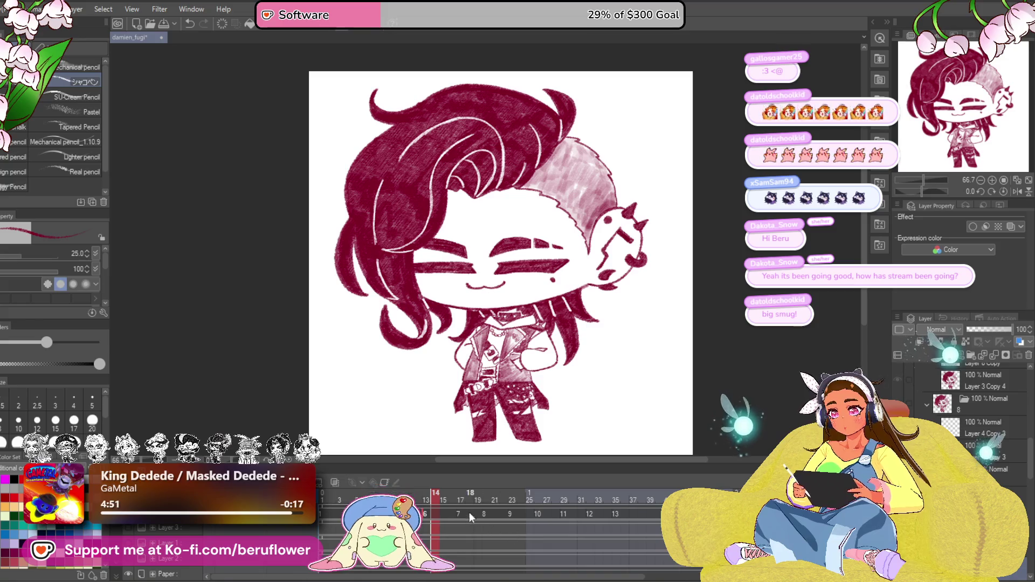
left_click(450, 531)
mouse_move(636, 515)
left_mouse_down()
mouse_move(456, 517)
mouse_move(660, 515)
left_mouse_up()
left_click(452, 514)
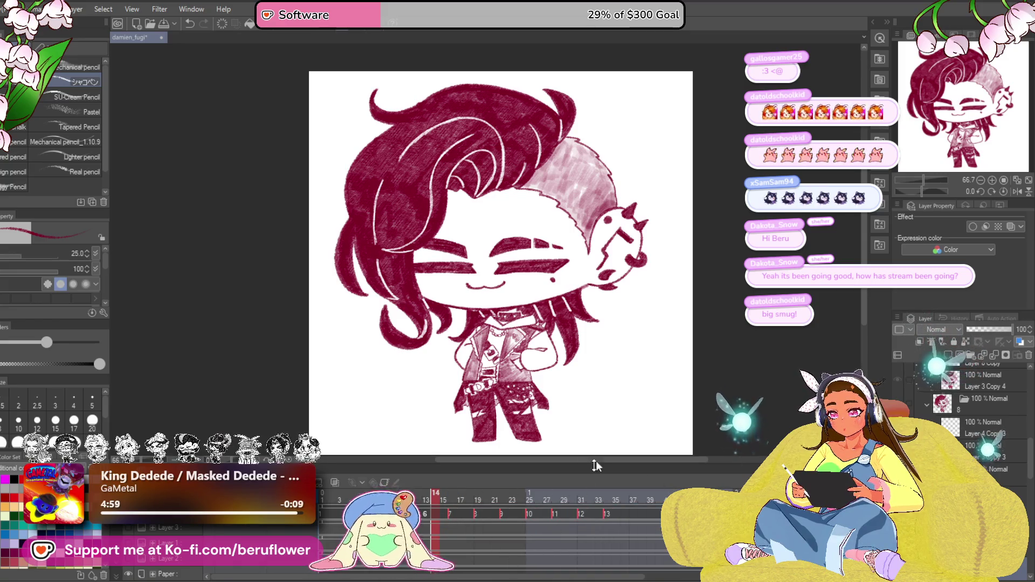
left_click_drag(452, 514, 438, 508)
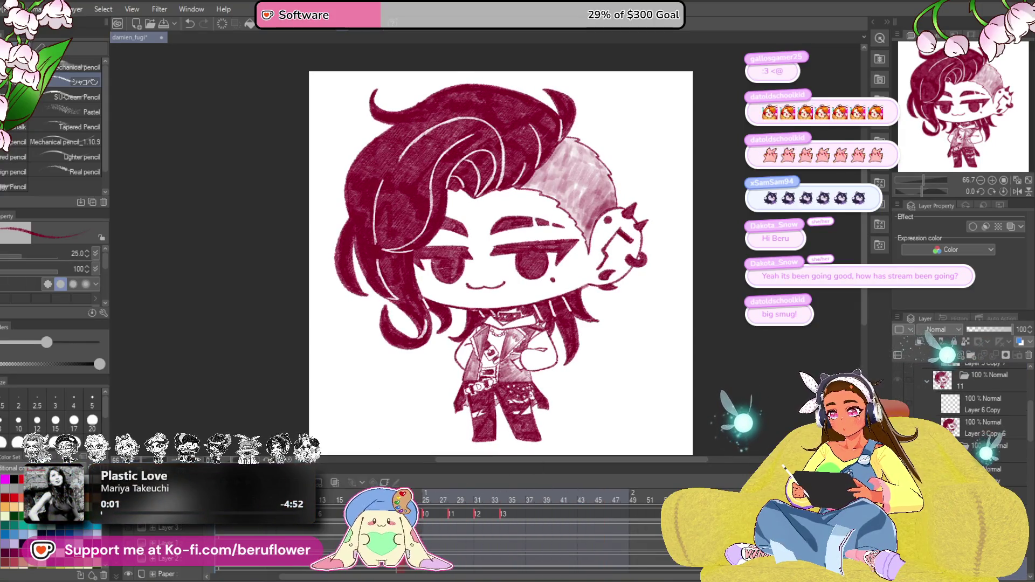
Step: Check the frame options and compare frames 16 and 19 on the timeline
right_click(389, 502)
key("Escape")
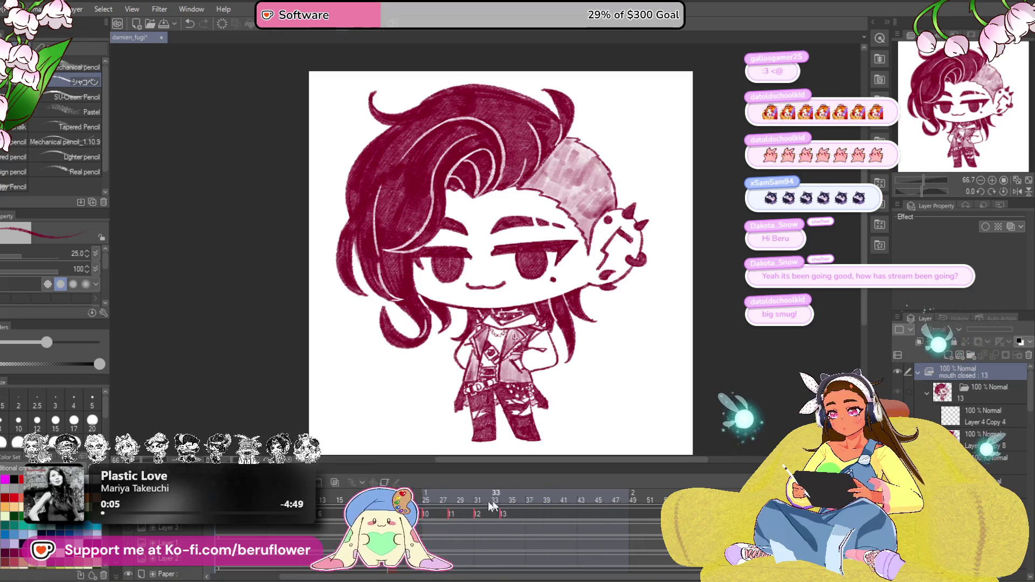
left_click(374, 493)
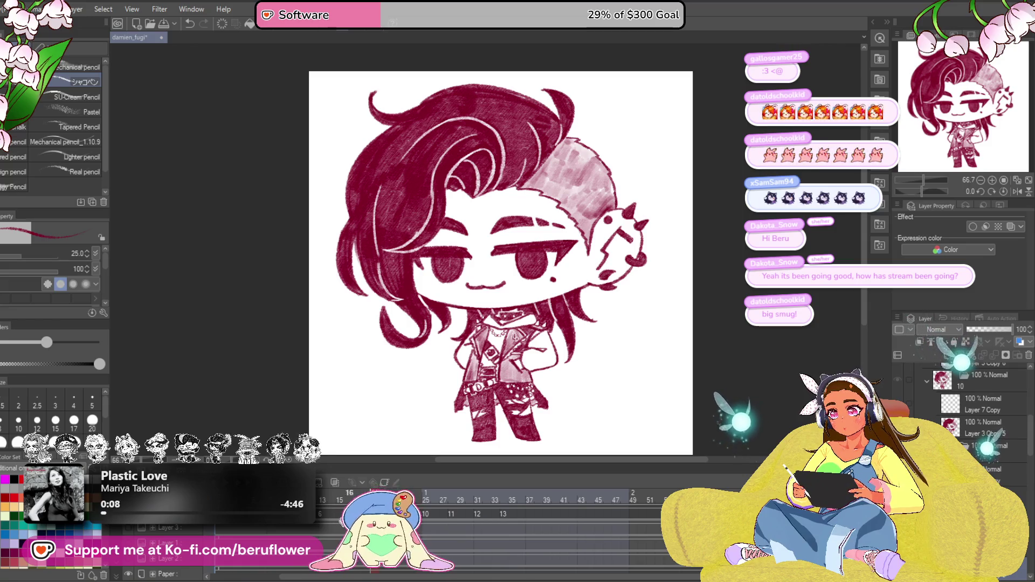
left_click(350, 492)
left_click(374, 492)
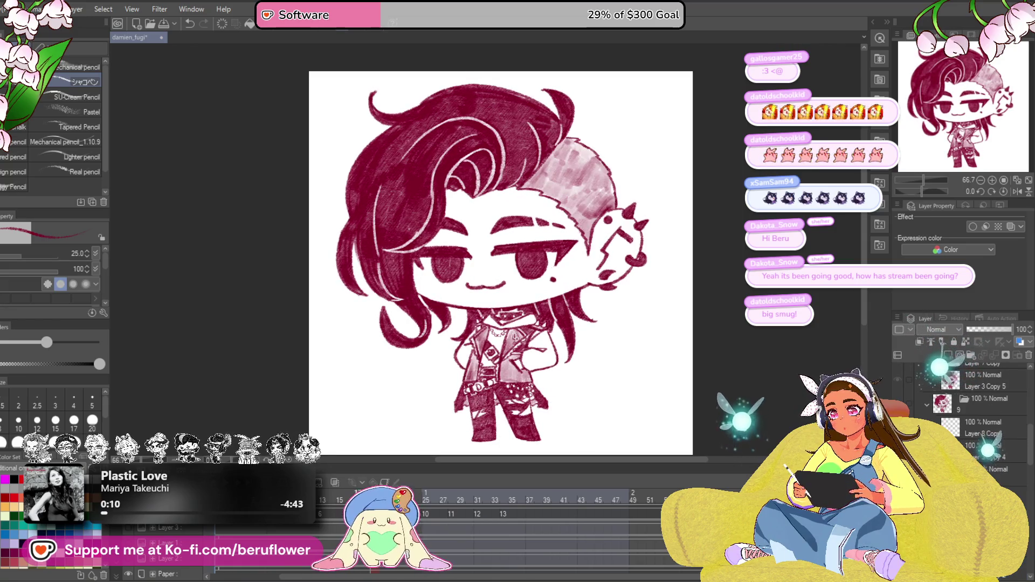
Step: Copy frames 10 through 41 and paste them starting at frame 37
left_click_drag(453, 531, 567, 519)
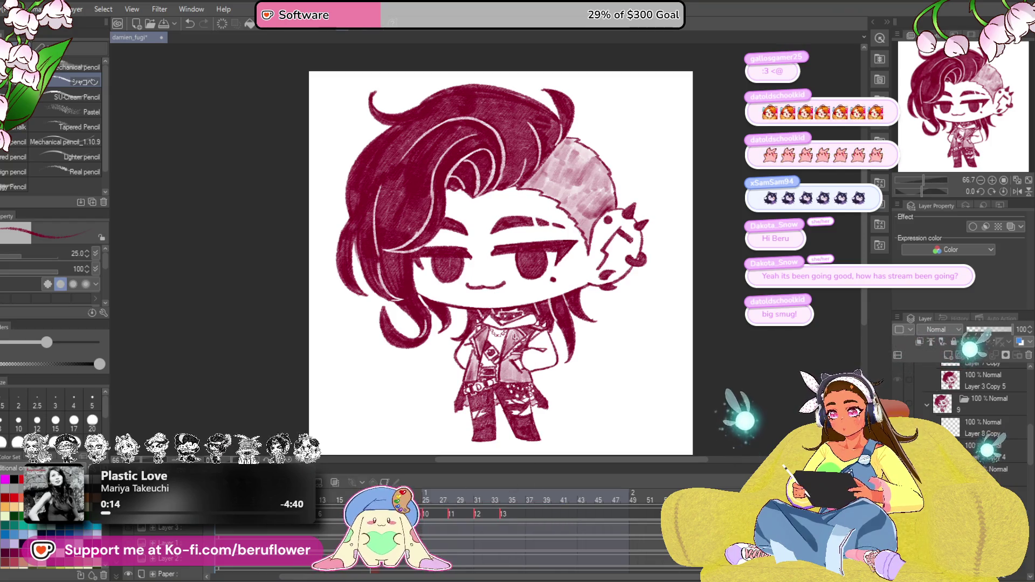
right_click(426, 515)
left_click(498, 369)
left_click(522, 516)
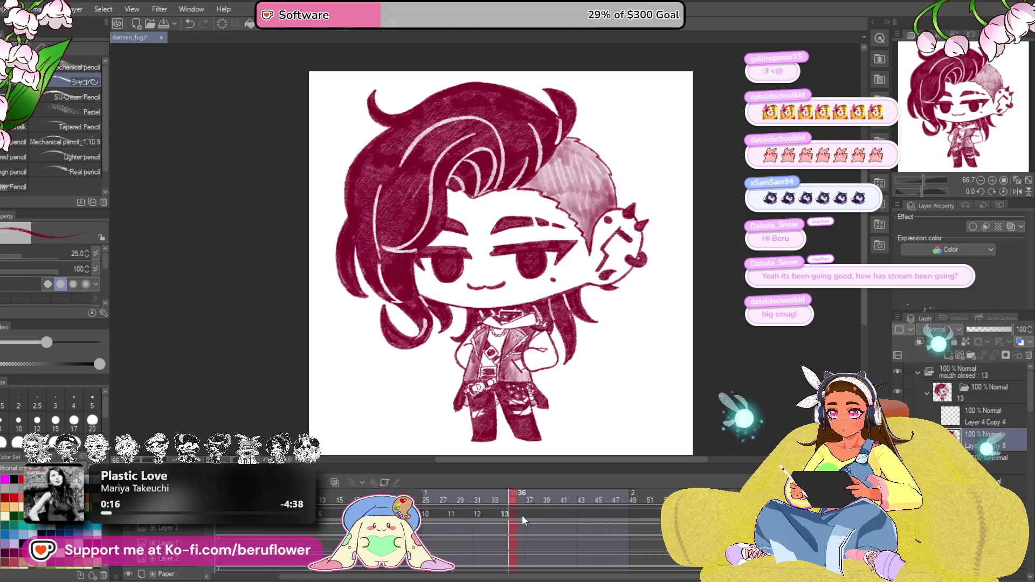
right_click(529, 516)
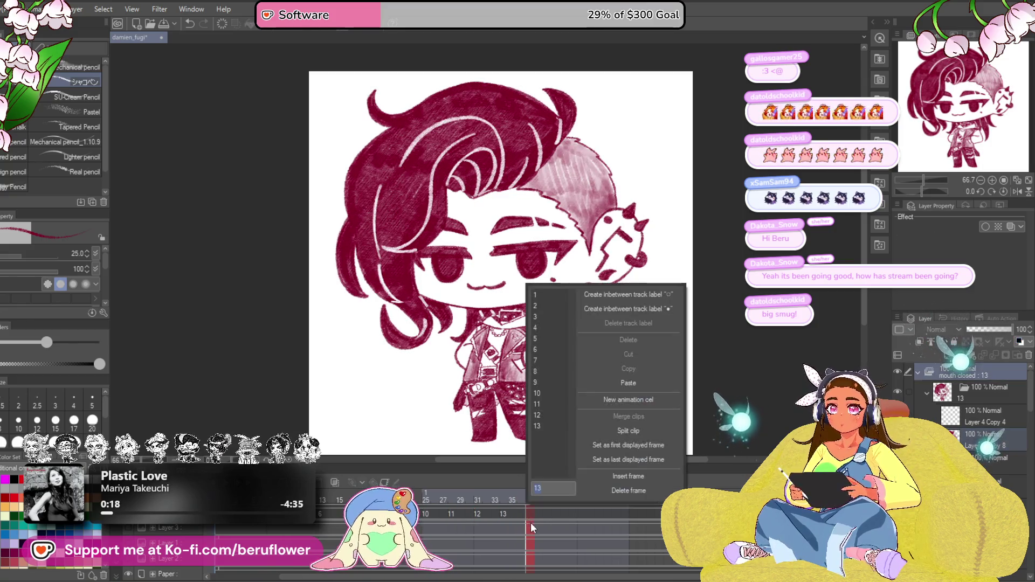
left_click(628, 383)
Step: Make frame 55 show cel 8 and move the playhead to frame 73
scroll(642, 561, "right", 5)
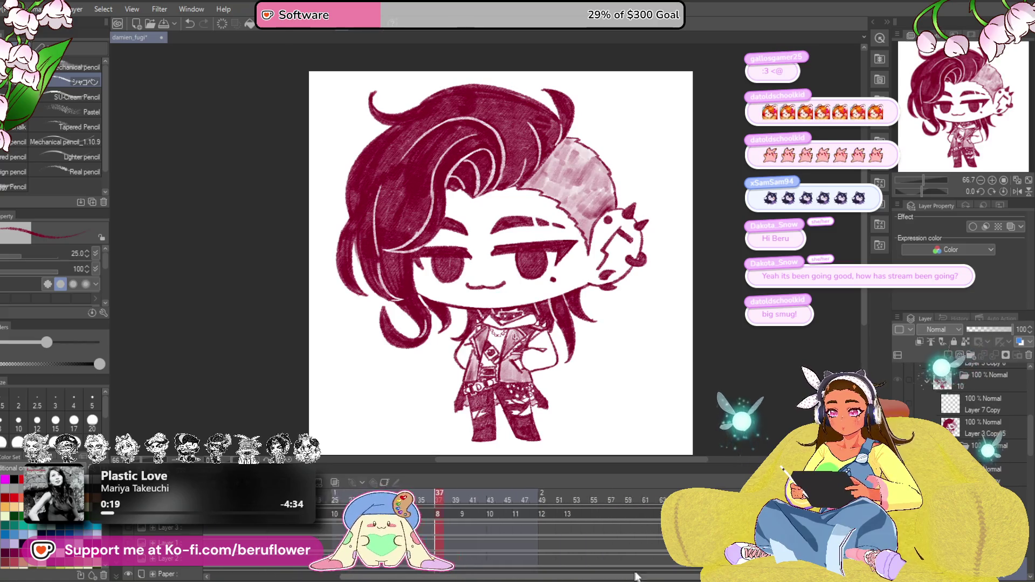
left_click(500, 516)
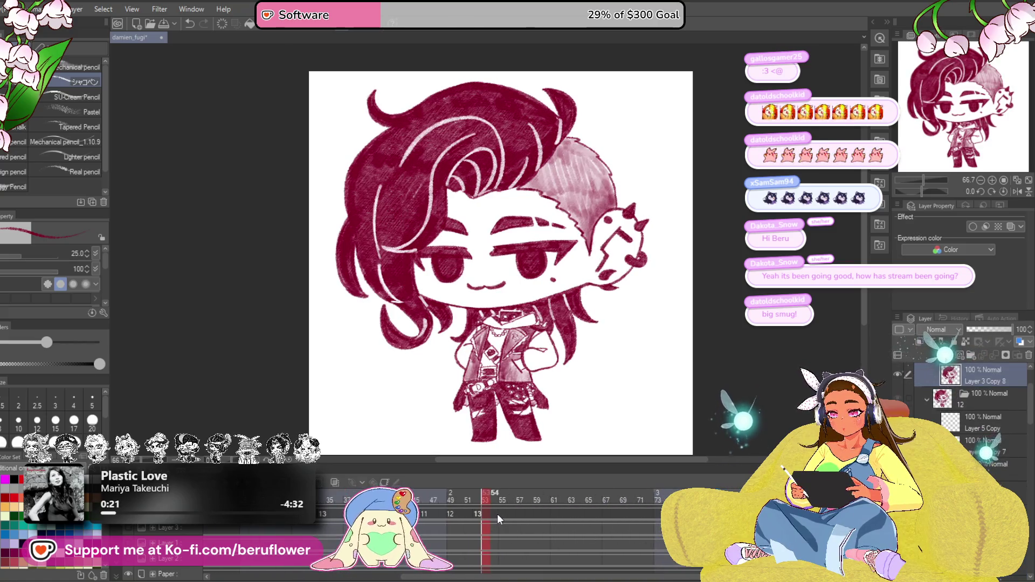
right_click(504, 512)
left_click(610, 389)
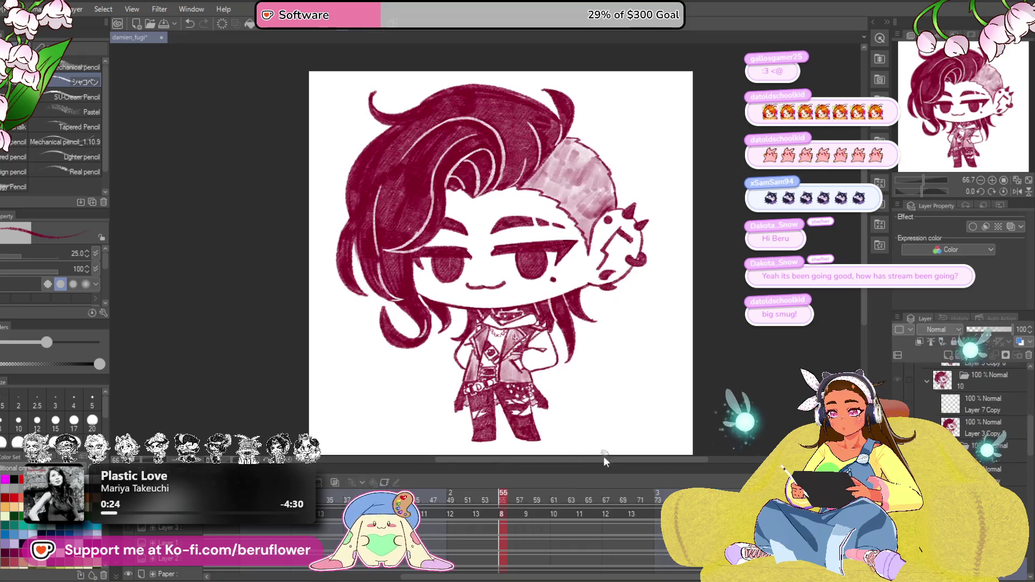
scroll(550, 579, "right", 1)
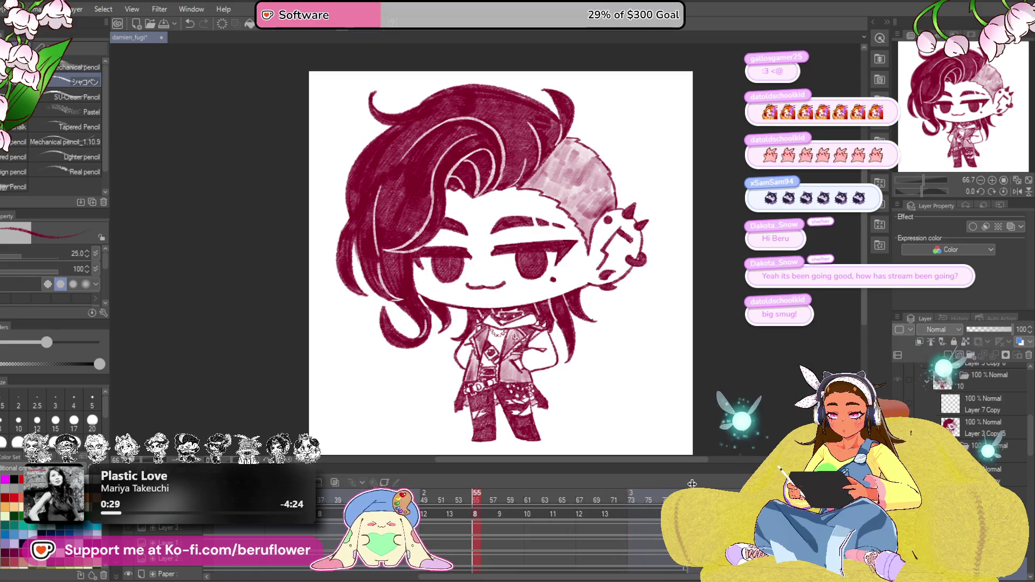
left_click(612, 515)
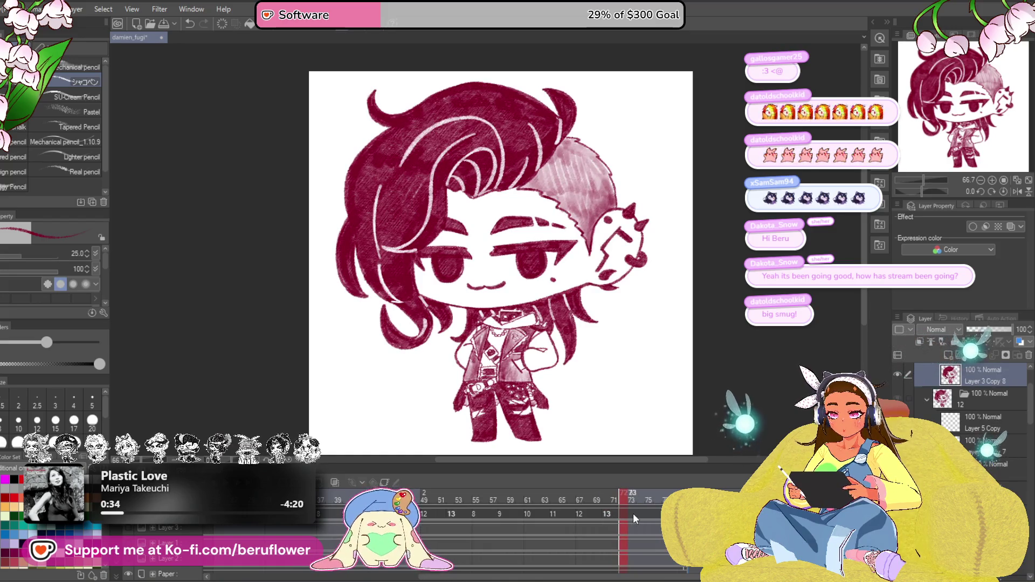
right_click(634, 512)
left_click(736, 391)
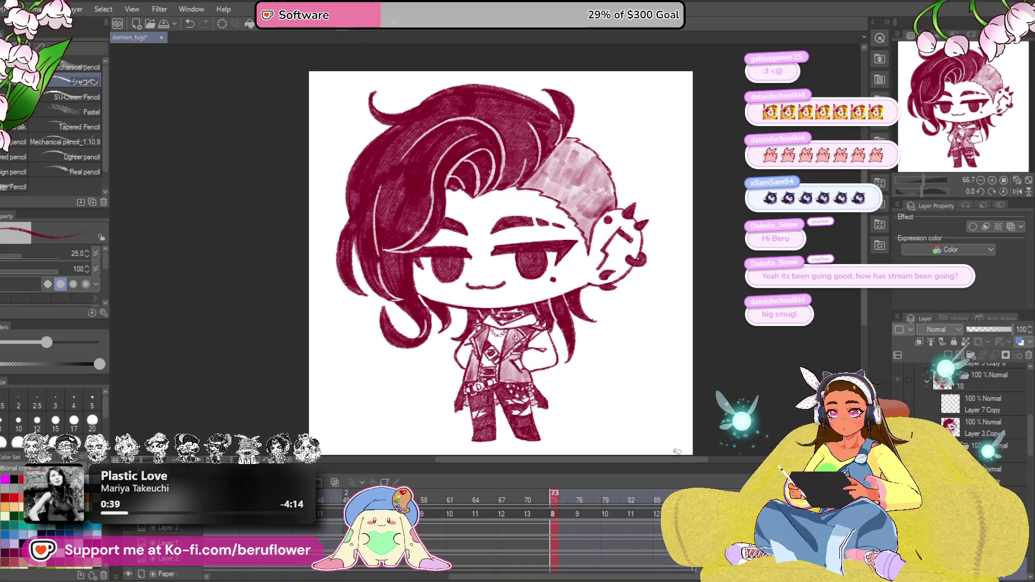
Step: Preview the animation, select Layer 4 Copy 4 and tilt the canvas to about -29°
key("space")
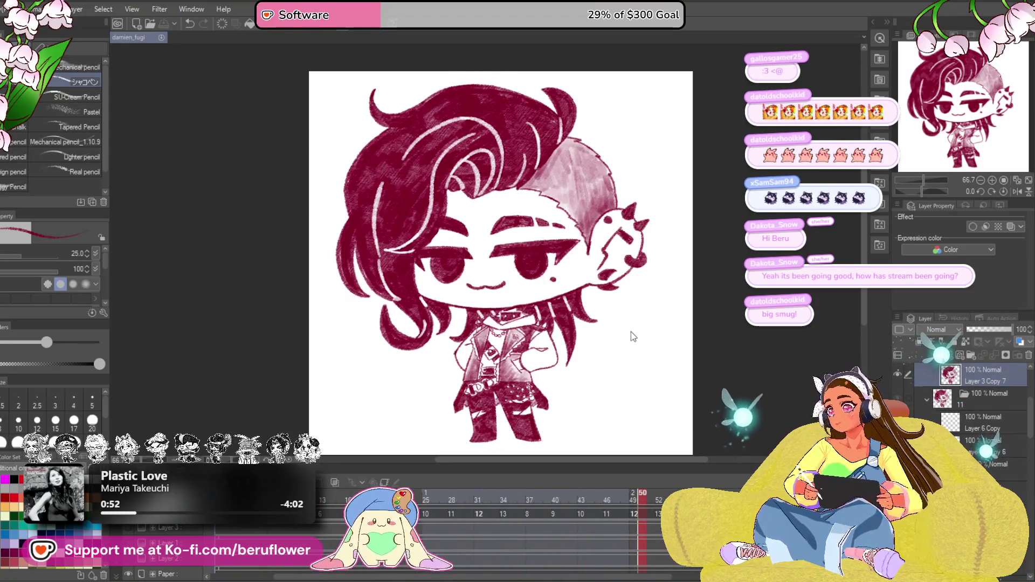
scroll(970, 399, "up", 3)
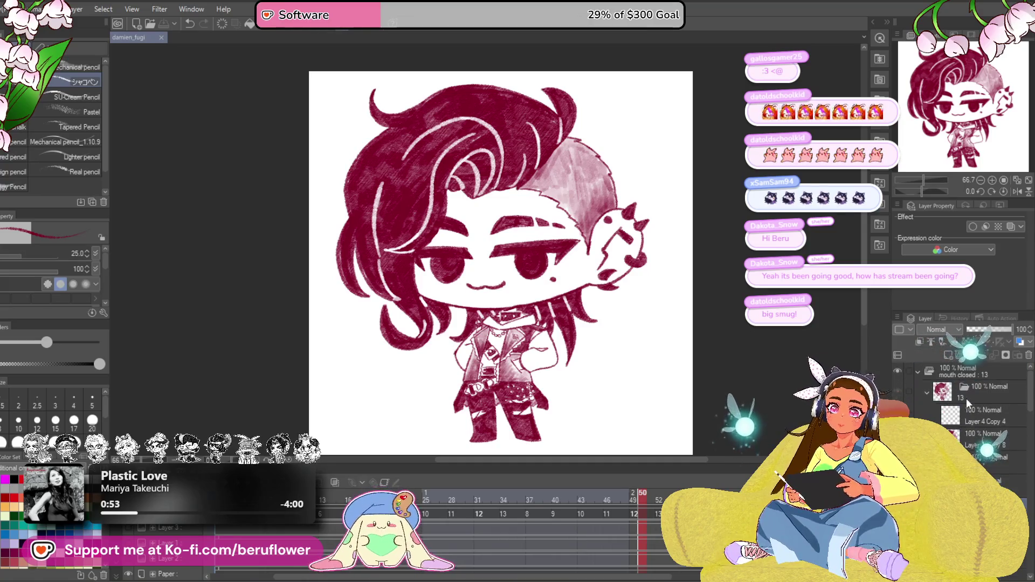
left_click(968, 424)
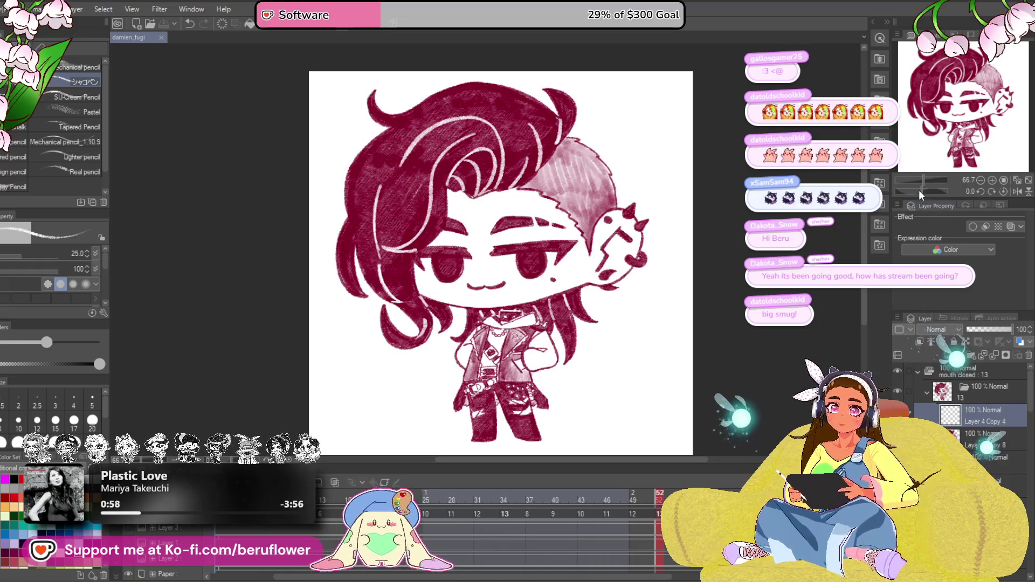
left_click_drag(919, 190, 916, 190)
scroll(505, 275, "up", 5)
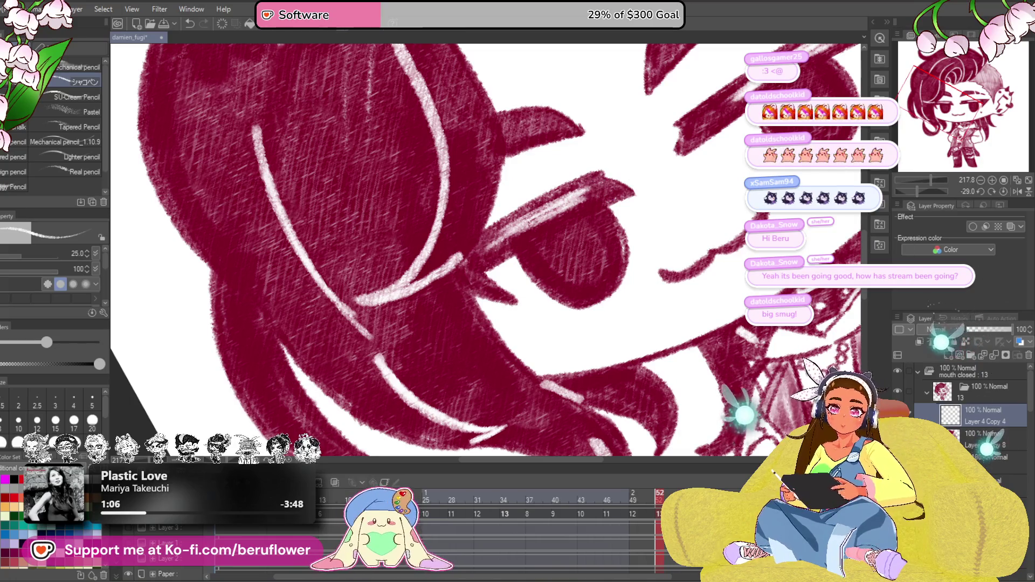
Step: Draw white highlights along the upper eyelid on this drawing and the previous one
left_click_drag(582, 187, 598, 192)
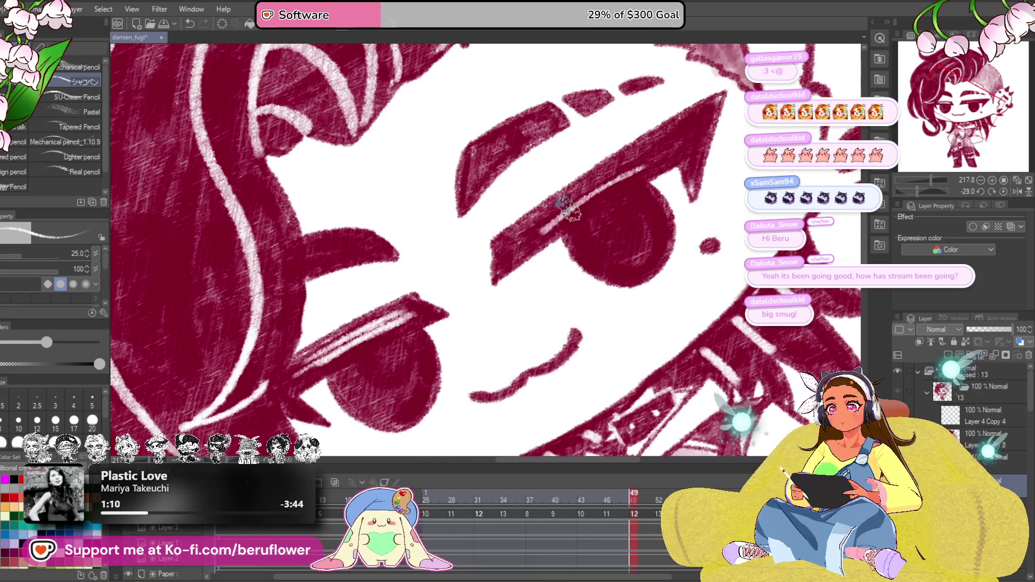
left_click_drag(659, 152, 548, 211)
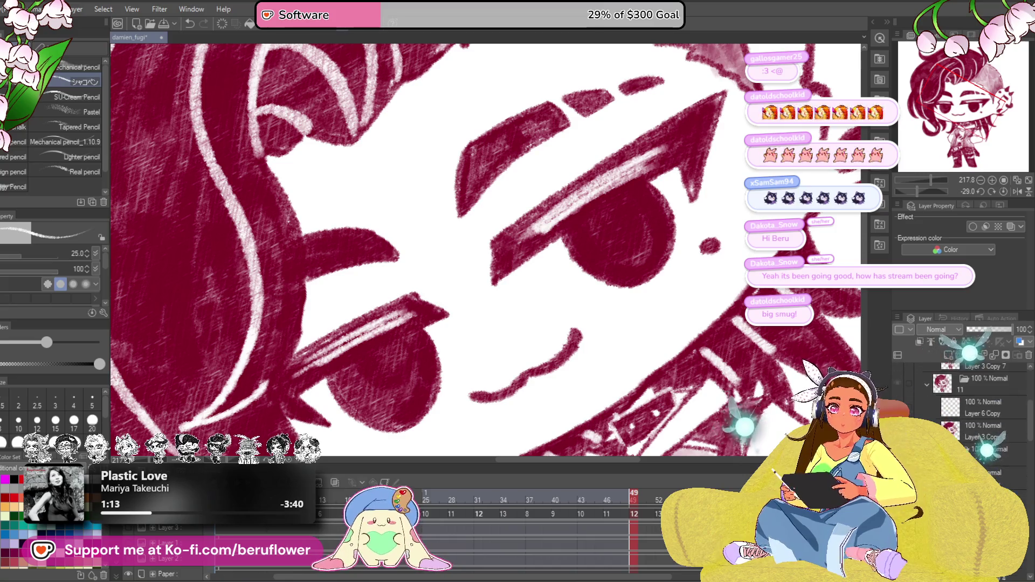
key("comma")
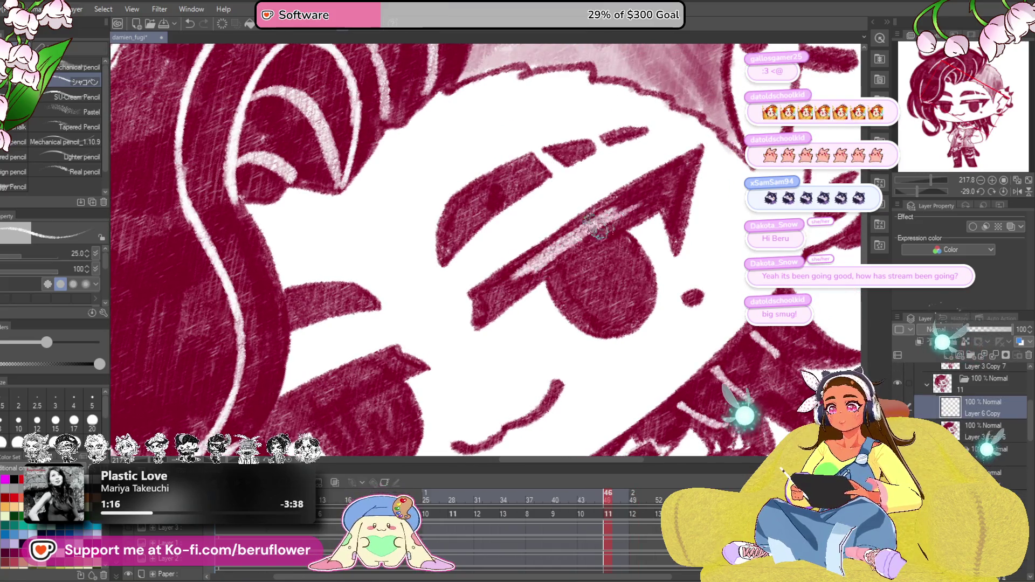
left_click_drag(579, 233, 675, 195)
left_click_drag(607, 221, 518, 260)
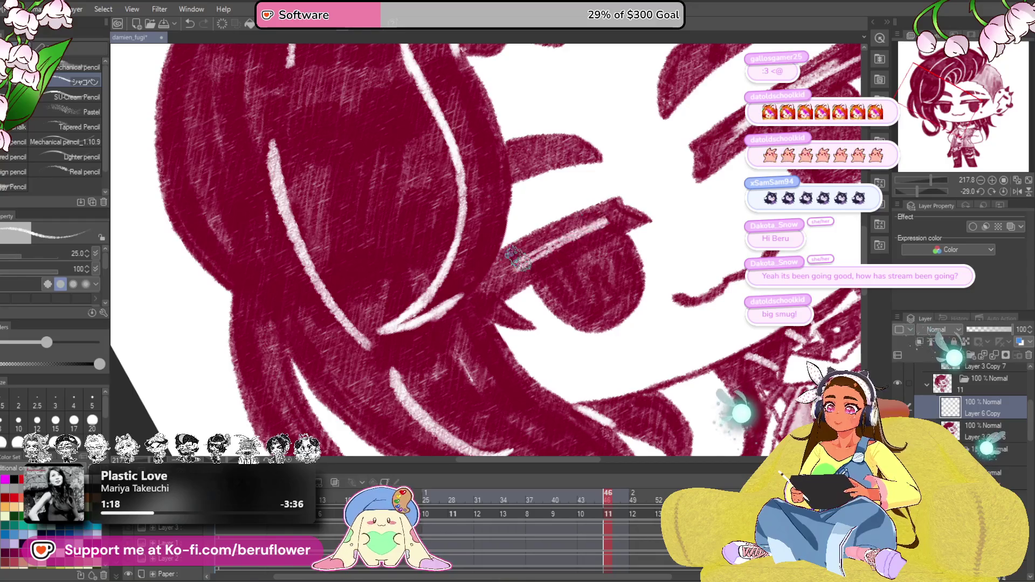
Step: Move to the previous animation drawing and center the eye in view
key("ctrl+z")
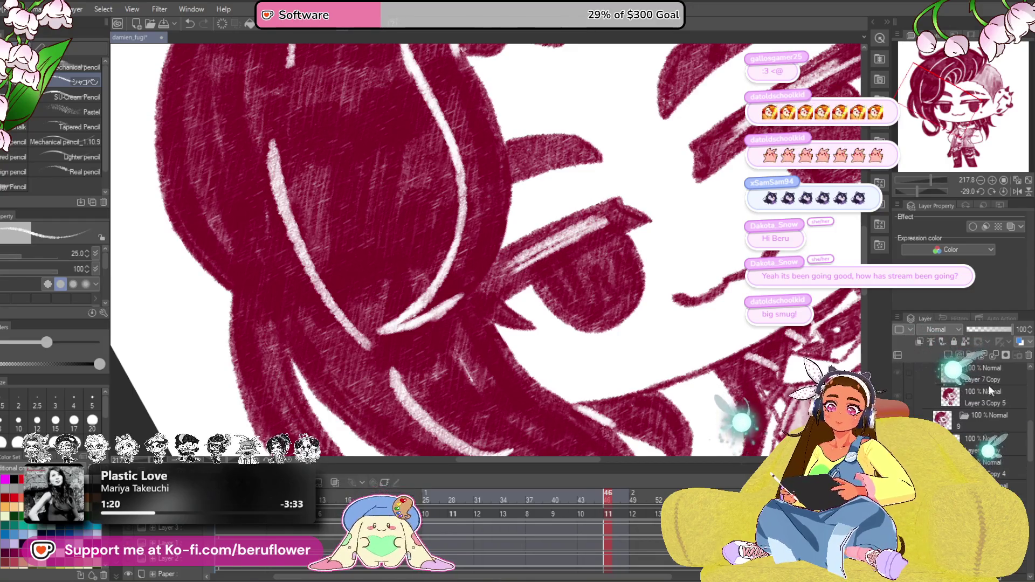
left_click_drag(590, 233, 633, 251)
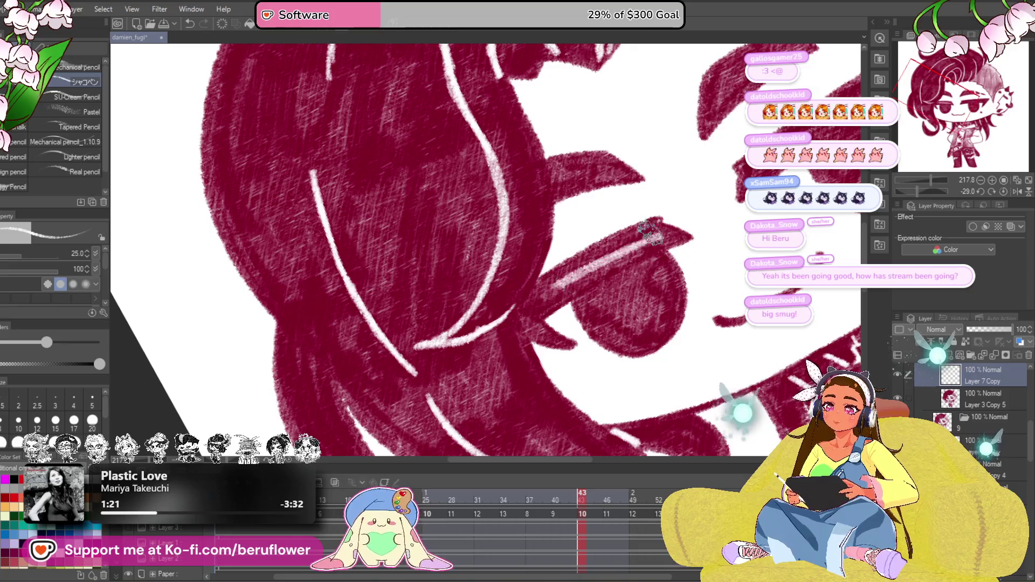
scroll(644, 246, "up", 3)
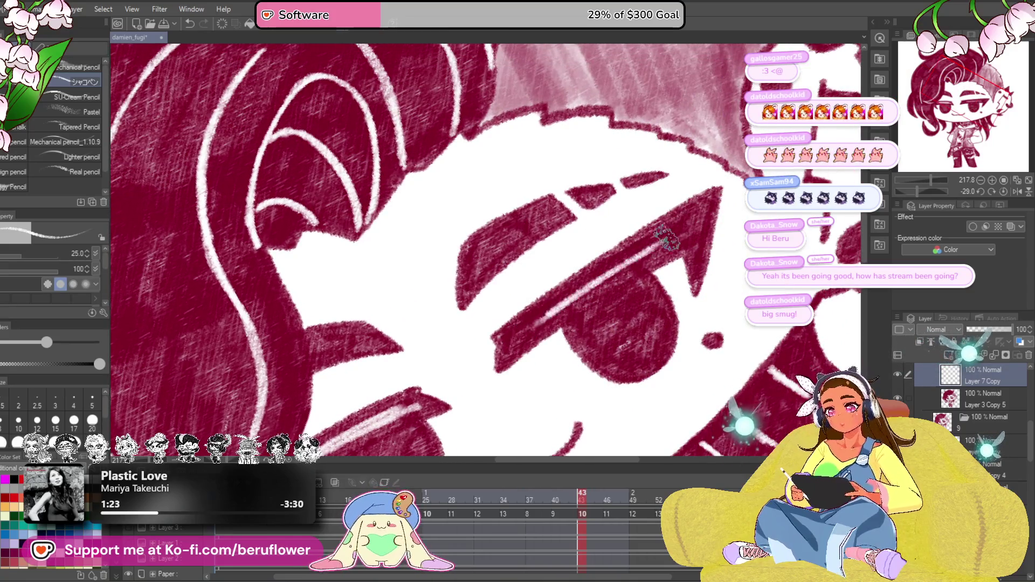
scroll(536, 313, "down", 6)
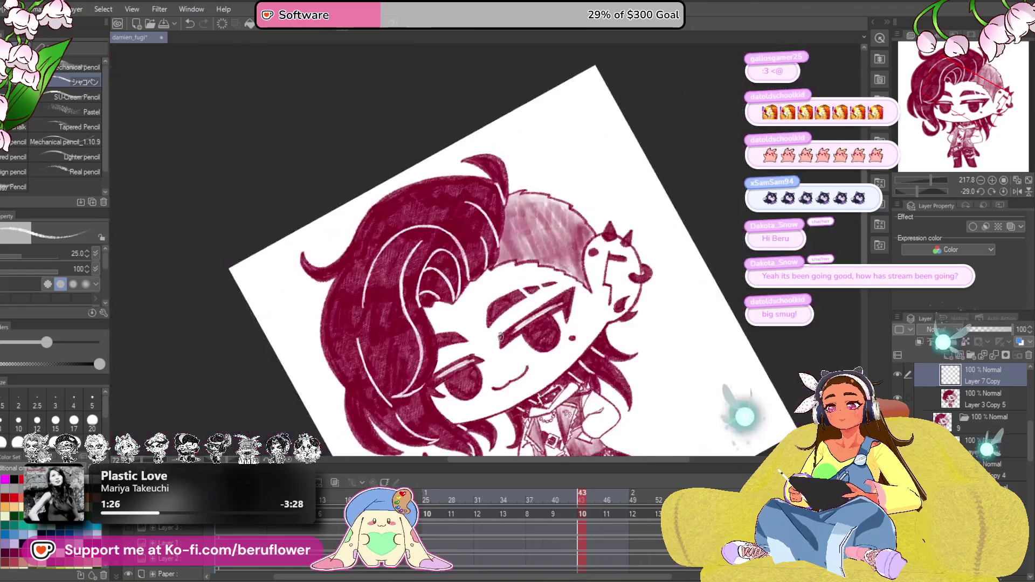
scroll(539, 259, "up", 5)
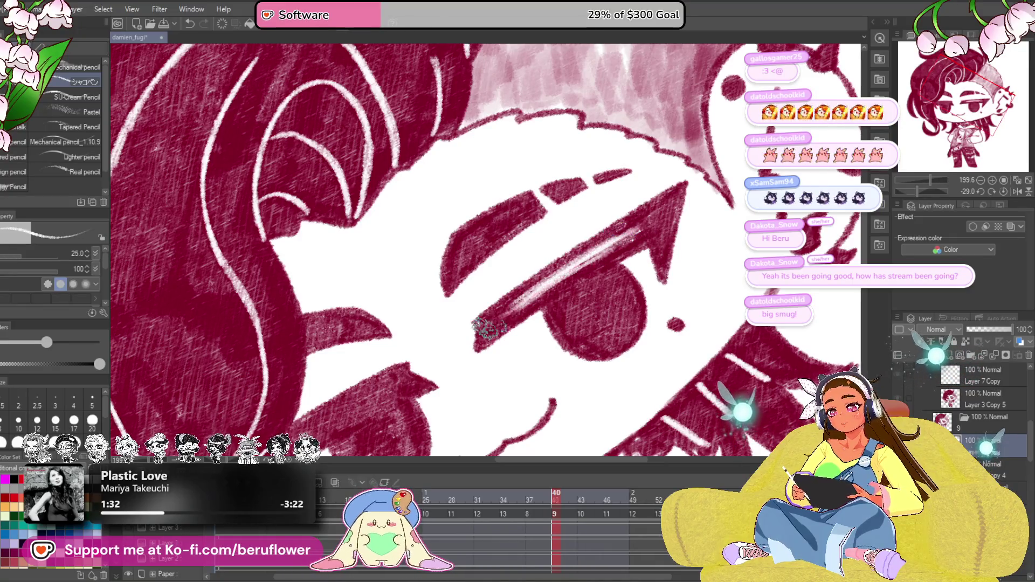
left_click_drag(488, 327, 674, 215)
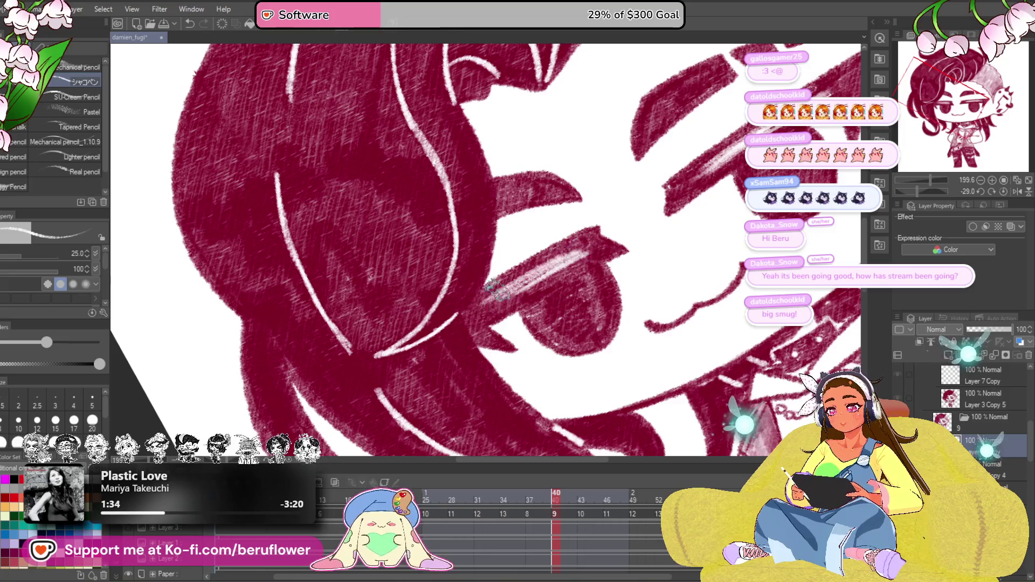
Step: Step back through further drawings, framing the eye and smile, ending on frame 13
key("ctrl+z")
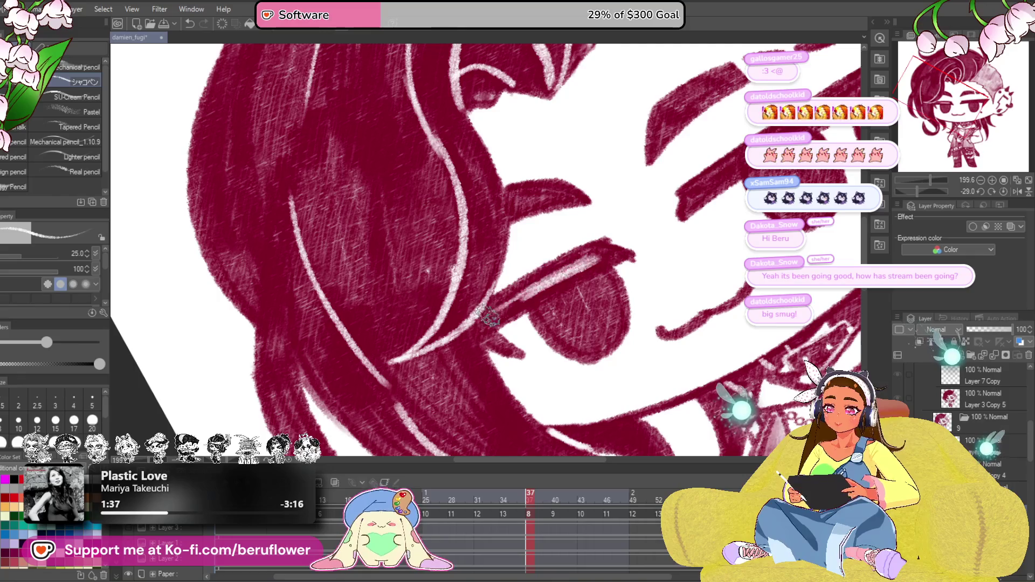
scroll(572, 272, "down", 2)
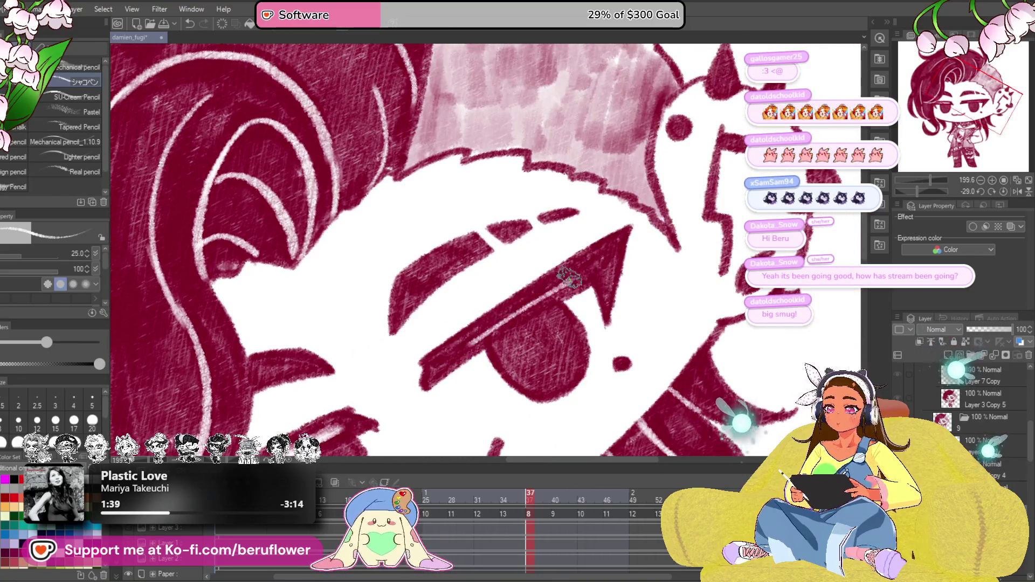
left_click_drag(624, 322, 667, 340)
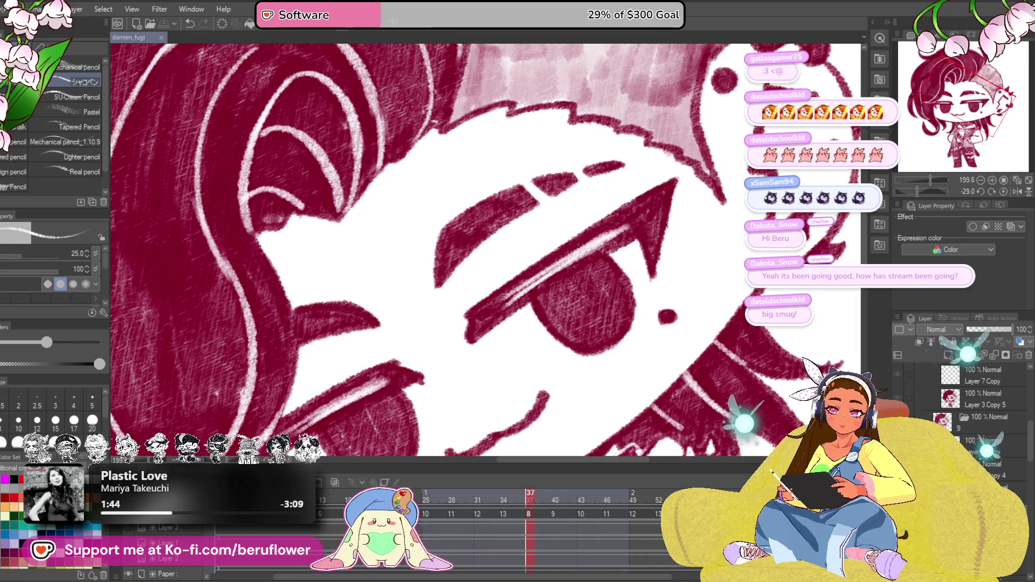
key("ctrl+z")
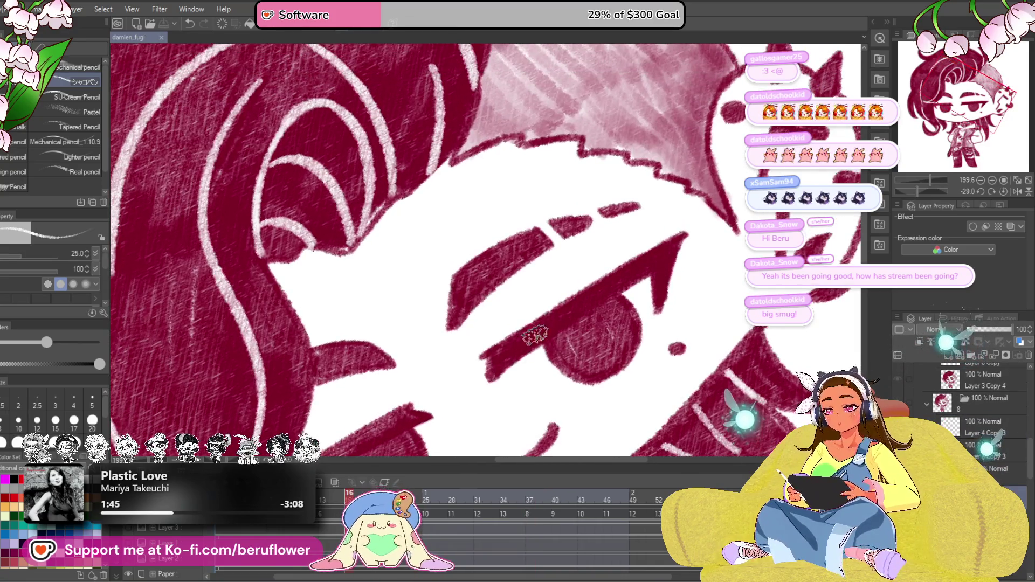
left_click_drag(521, 339, 575, 277)
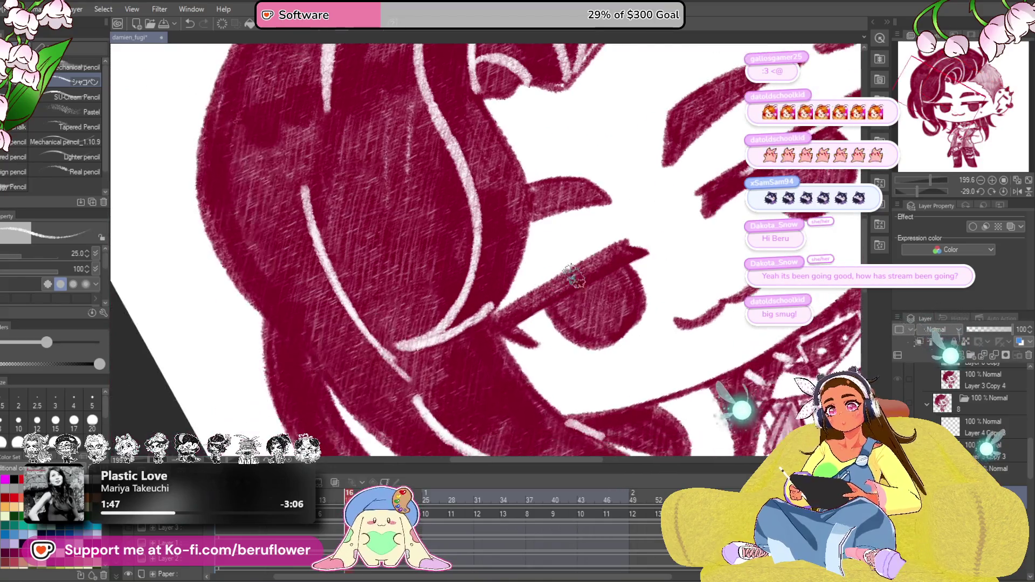
left_click_drag(521, 310, 429, 312)
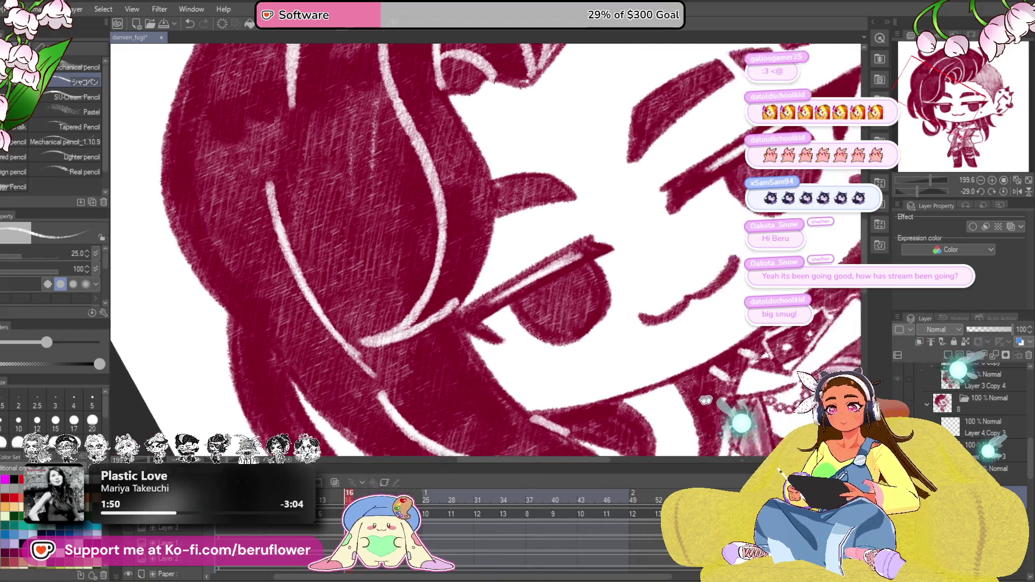
key("Left")
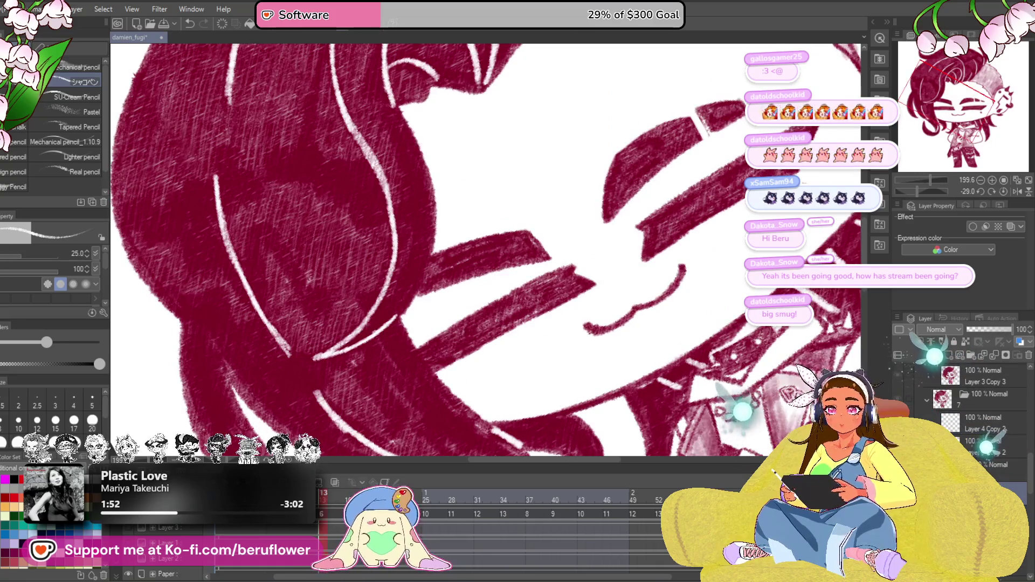
Step: Jump to a different animation frame and frame the eye and surrounding hair
left_click_drag(747, 184, 586, 227)
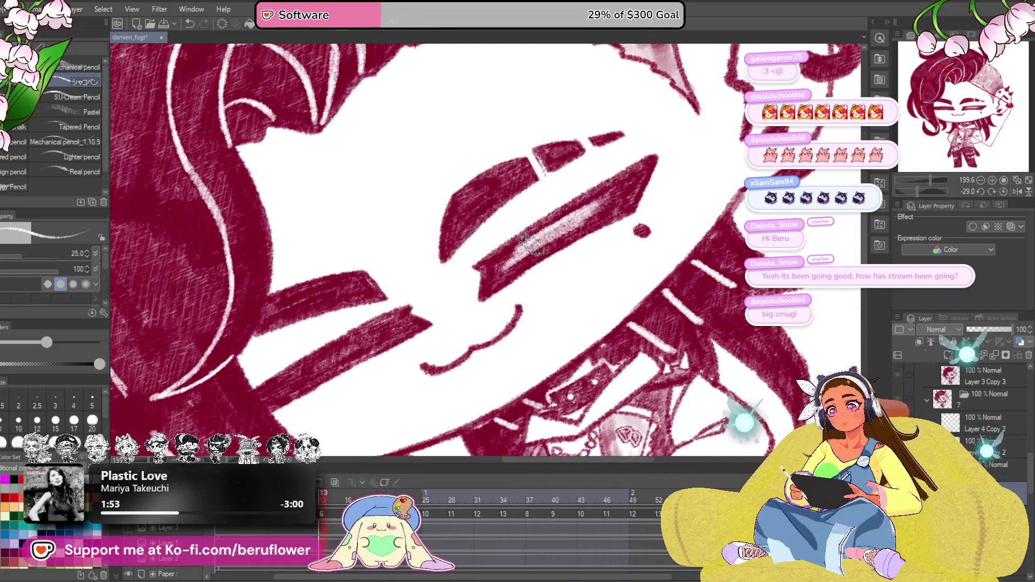
left_click_drag(469, 341, 643, 238)
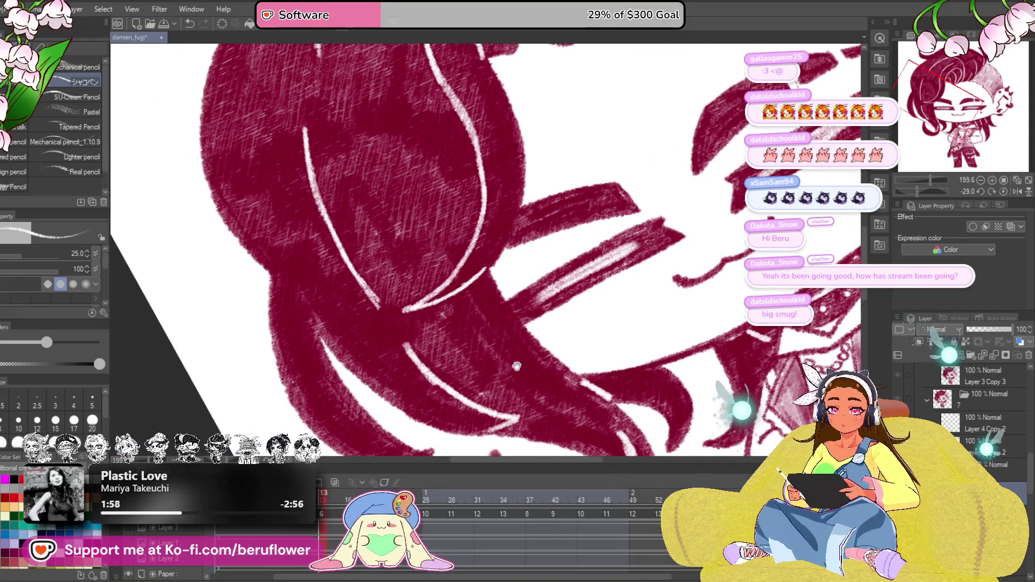
left_click(332, 497)
left_click_drag(597, 270, 547, 284)
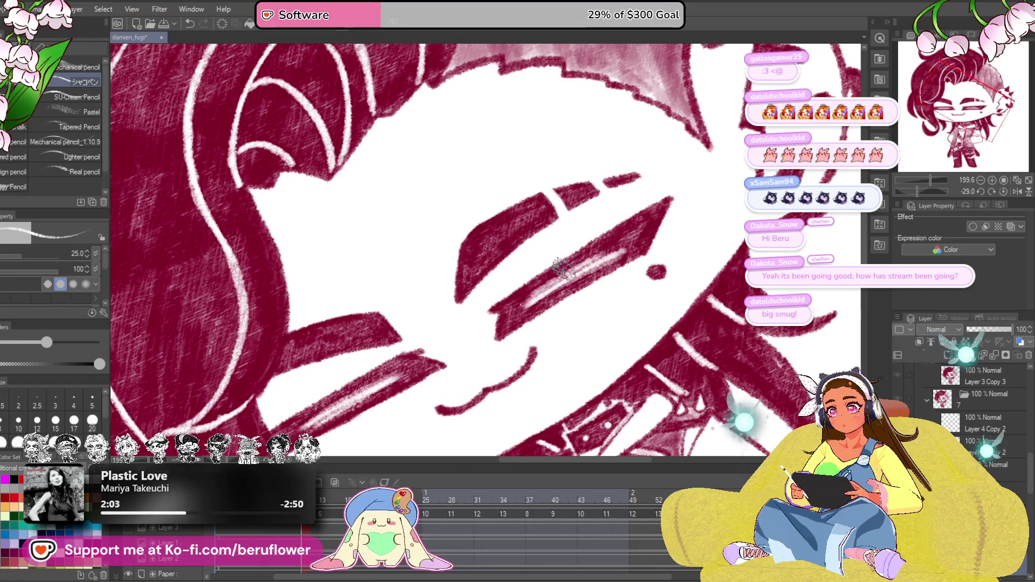
left_click_drag(377, 455, 412, 432)
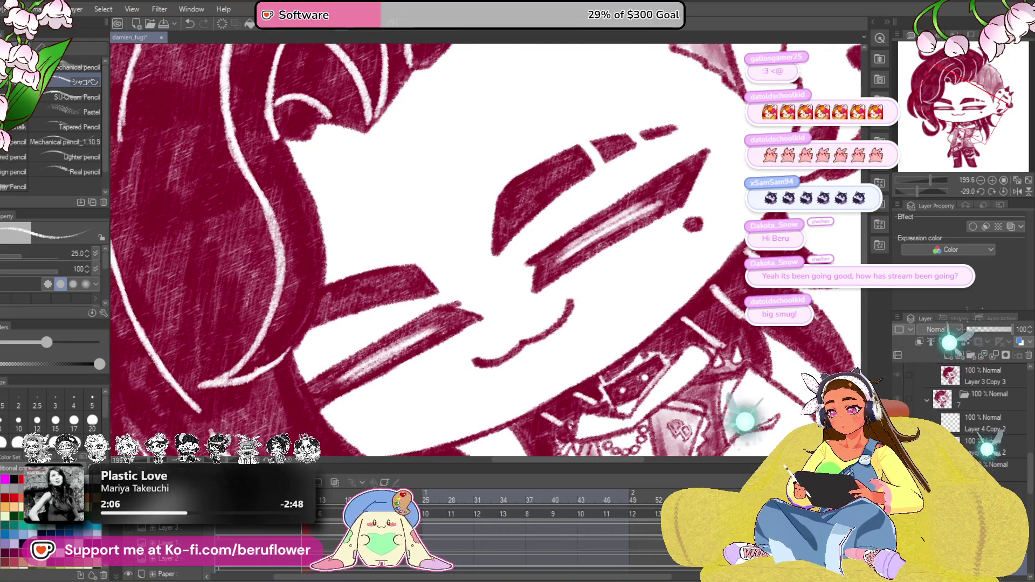
mouse_move(568, 248)
left_mouse_down()
mouse_move(576, 308)
mouse_move(660, 268)
left_mouse_up()
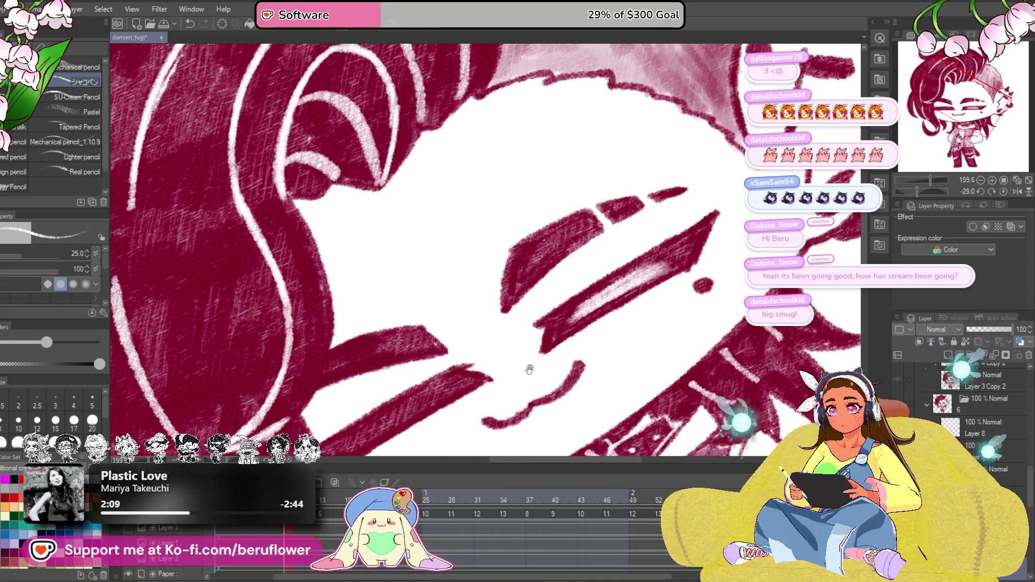
left_click_drag(530, 370, 680, 253)
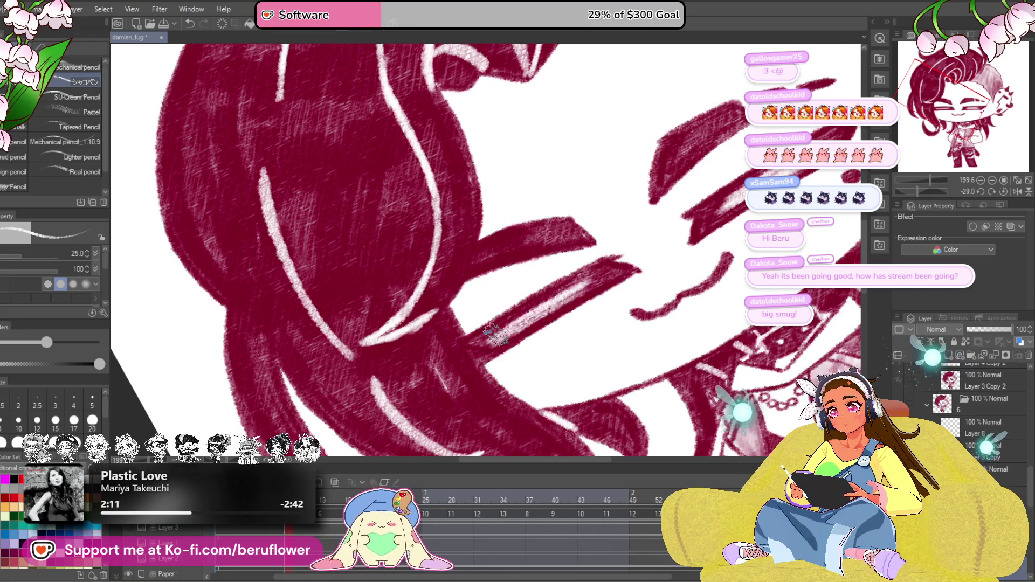
left_click_drag(496, 334, 488, 310)
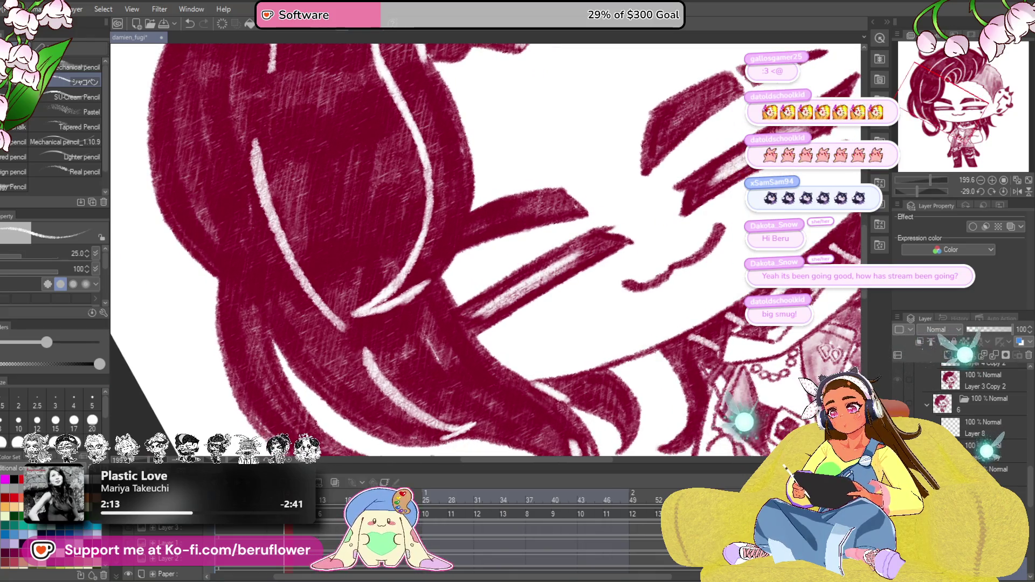
Step: Step back through drawings, painting and extending white highlights along the upper eyelid
key("Left")
left_click_drag(497, 401, 483, 451)
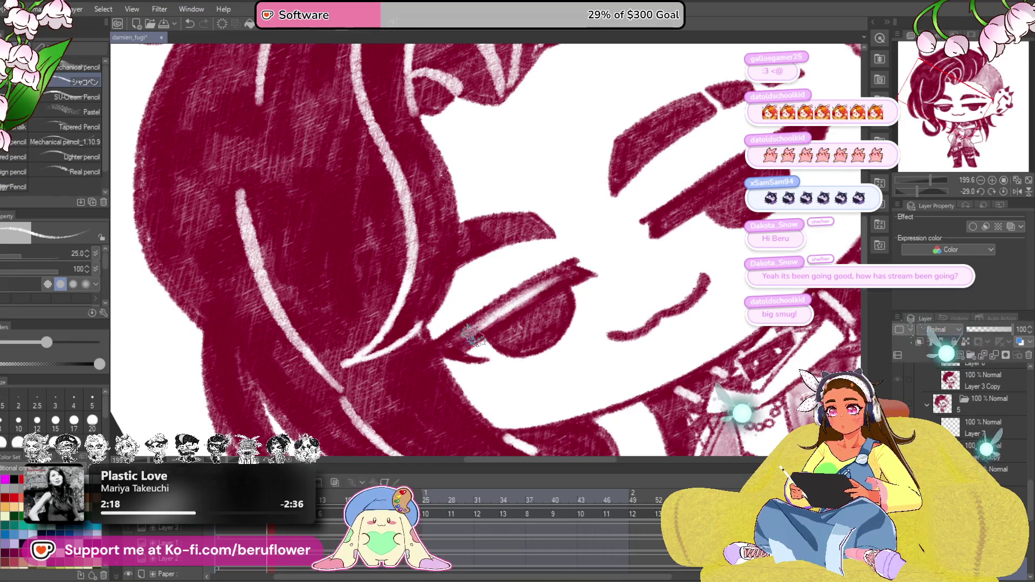
key("Left")
key("Left")
mouse_move(625, 254)
left_mouse_down()
mouse_move(541, 295)
mouse_move(578, 237)
left_mouse_up()
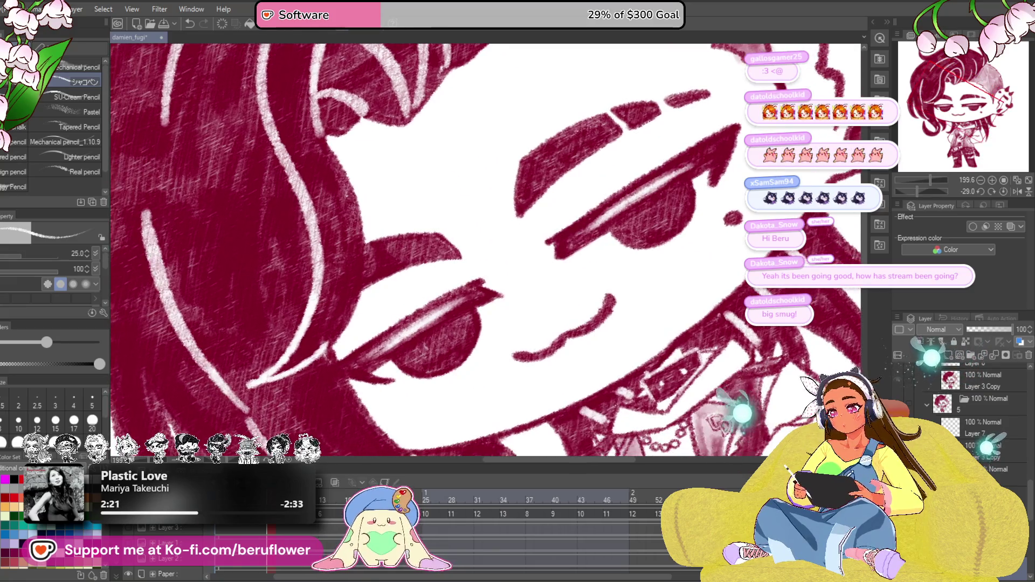
key("Left")
key("Left")
key("Left")
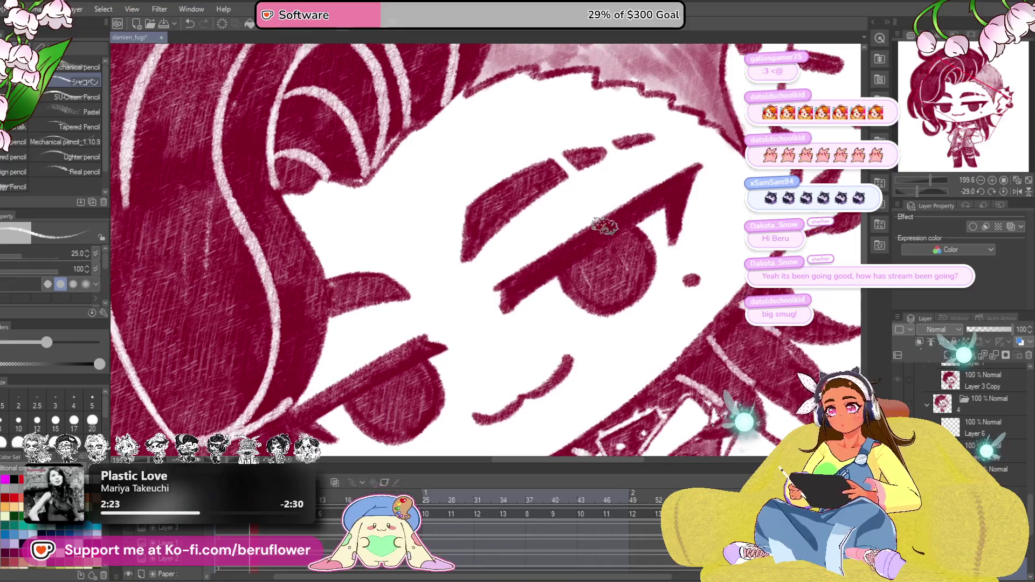
left_click_drag(625, 219, 556, 256)
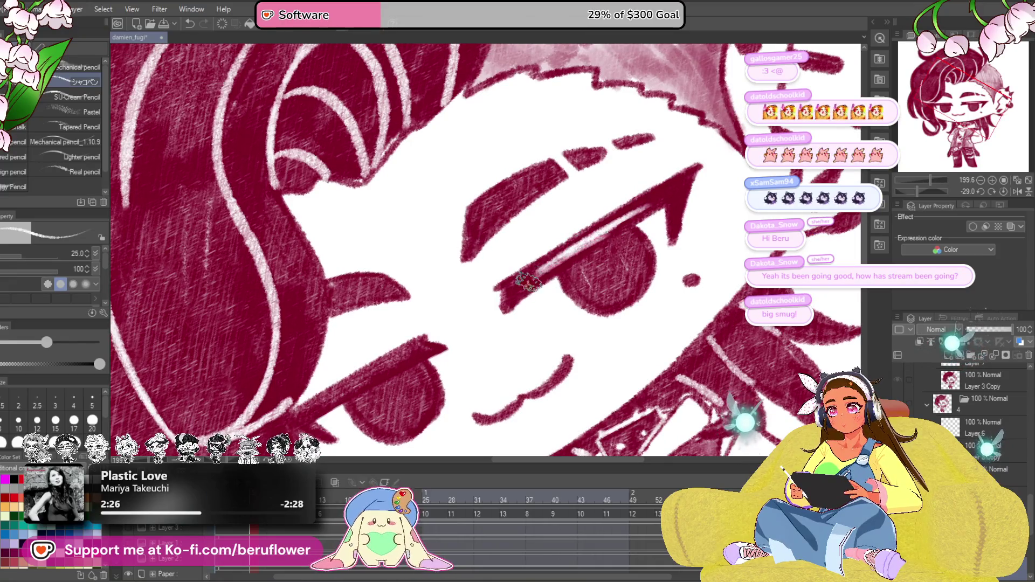
left_click_drag(615, 226, 662, 199)
Step: Flip back through several more frames and add a light upper-eyelid highlight on another
key("Left")
key("Left")
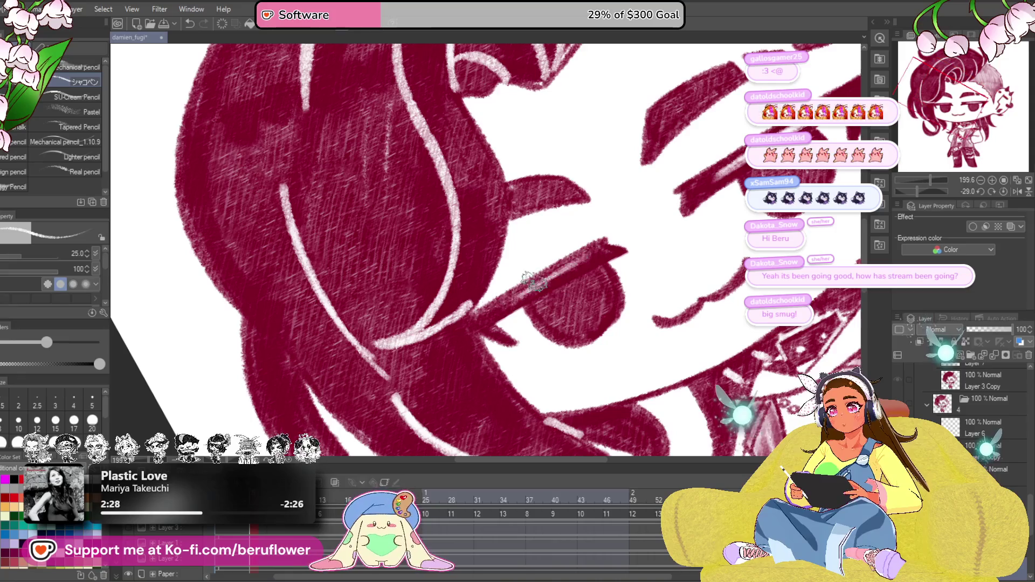
key("ctrl+minus")
key("Left")
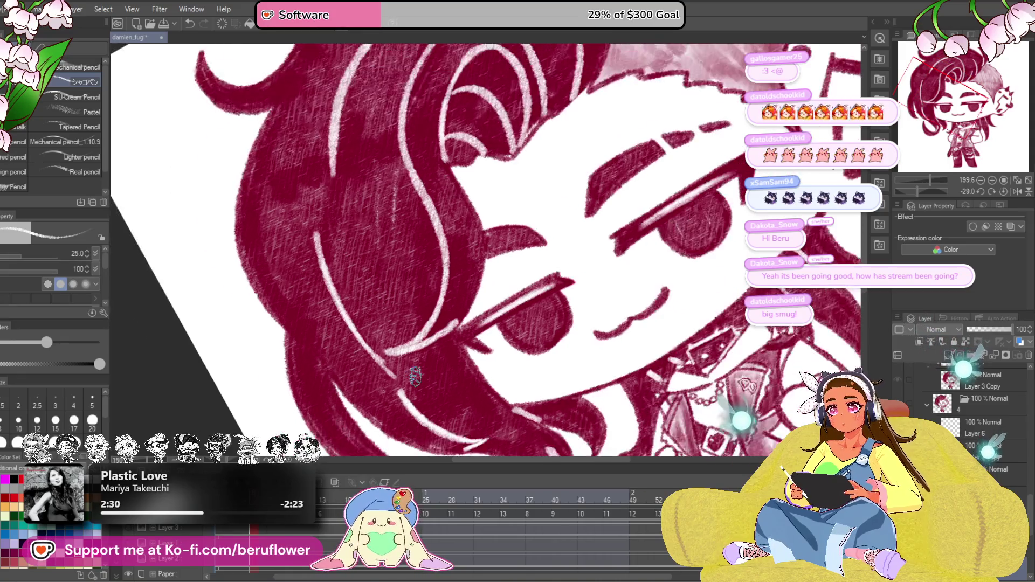
key("Right")
key("Left")
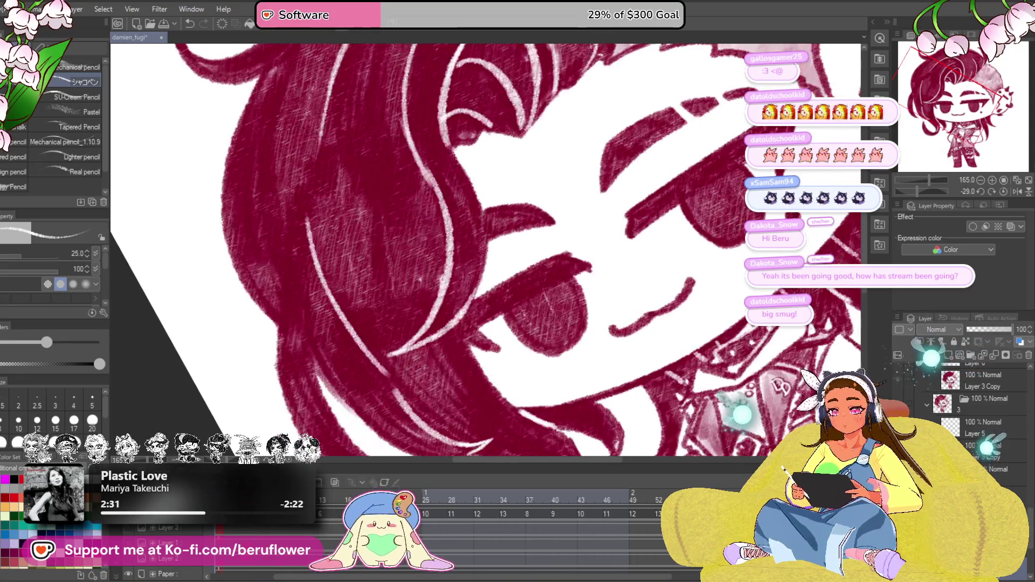
key("Left")
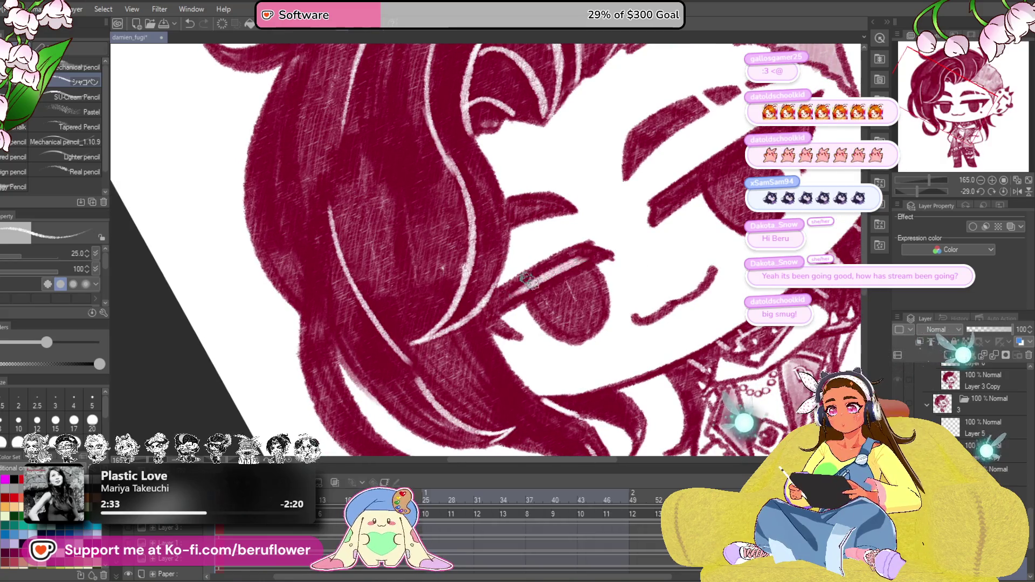
key("Left")
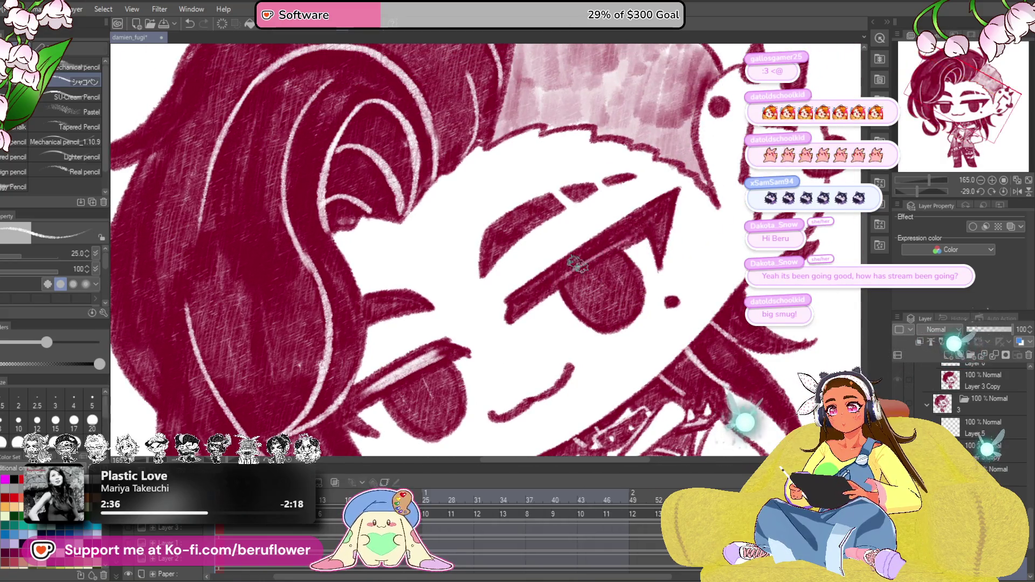
left_click_drag(620, 243, 535, 287)
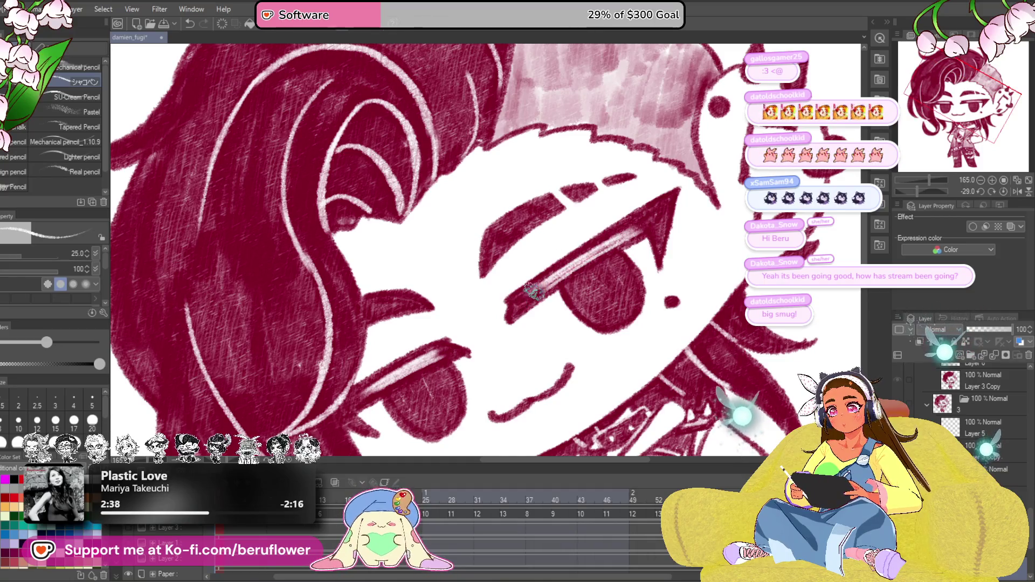
Step: Zoom out to the whole drawing and reset the canvas rotation to upright
key("ctrl+0")
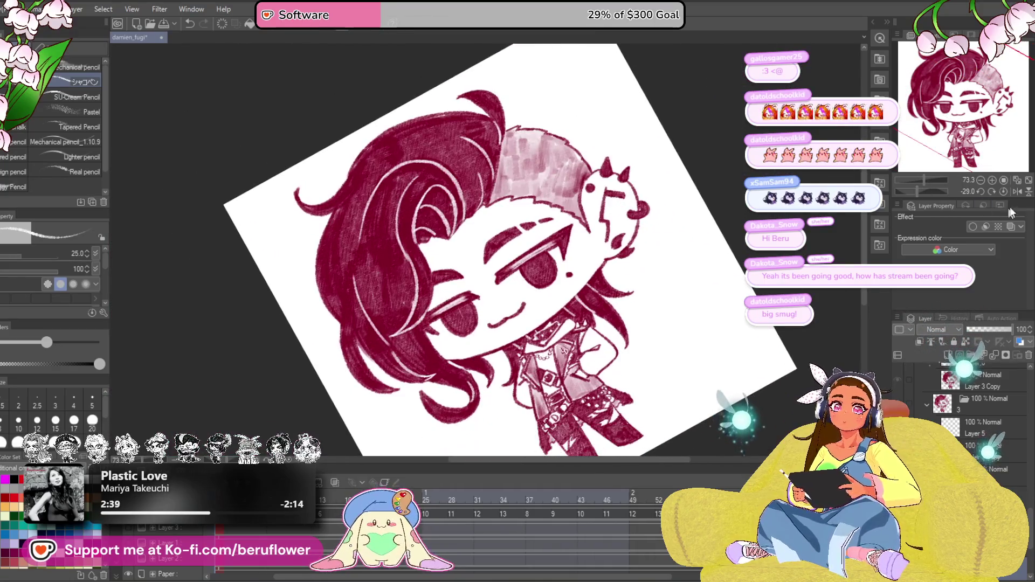
left_click(1005, 191)
left_click_drag(677, 388, 695, 367)
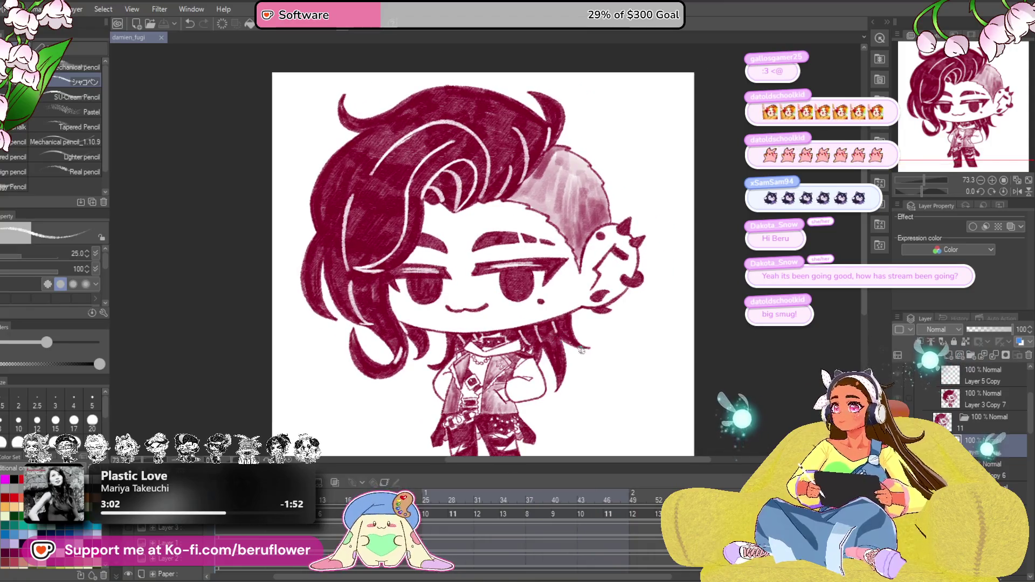
scroll(958, 417, "up", 2)
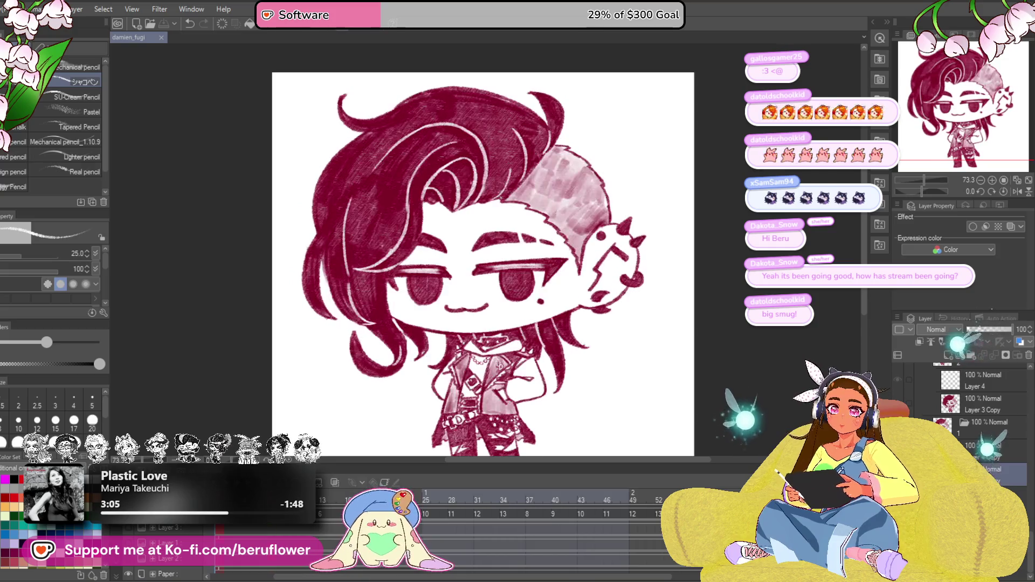
left_click_drag(703, 317, 688, 357)
Step: Darken the first four frames' crimson drawings to black with Luminosity -100
key("ctrl+u")
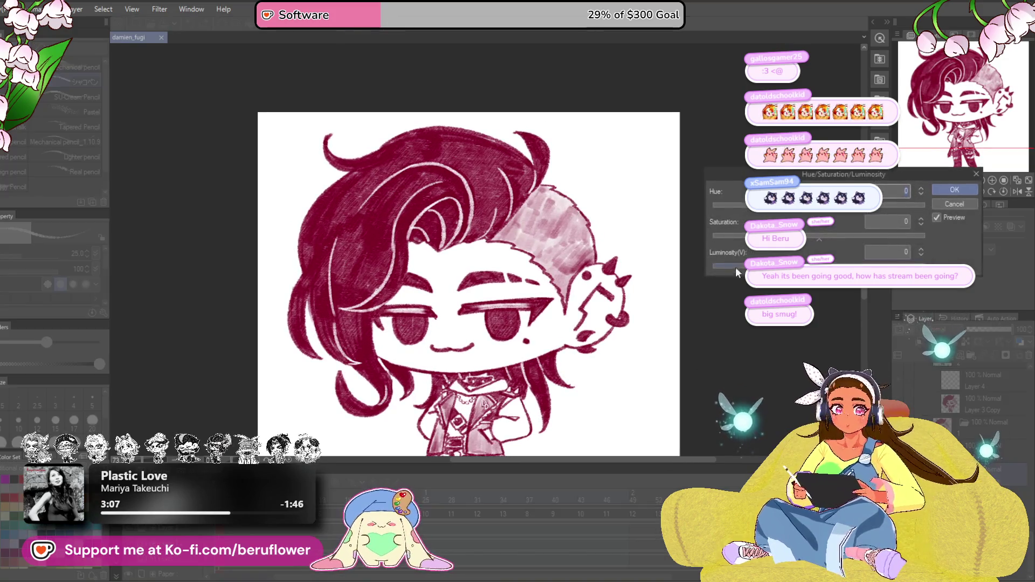
left_click(953, 190)
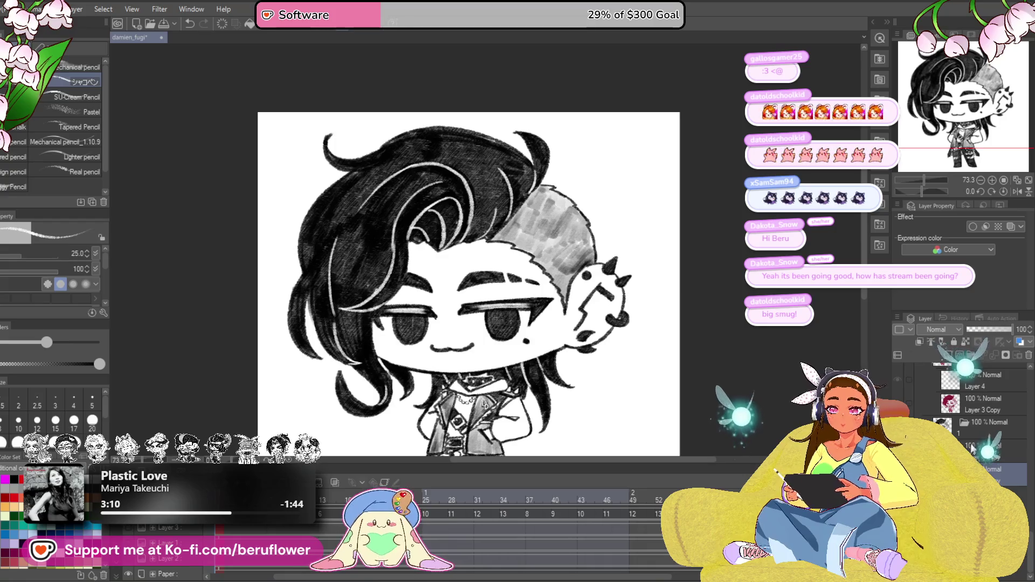
left_click(982, 399)
key("ctrl+u")
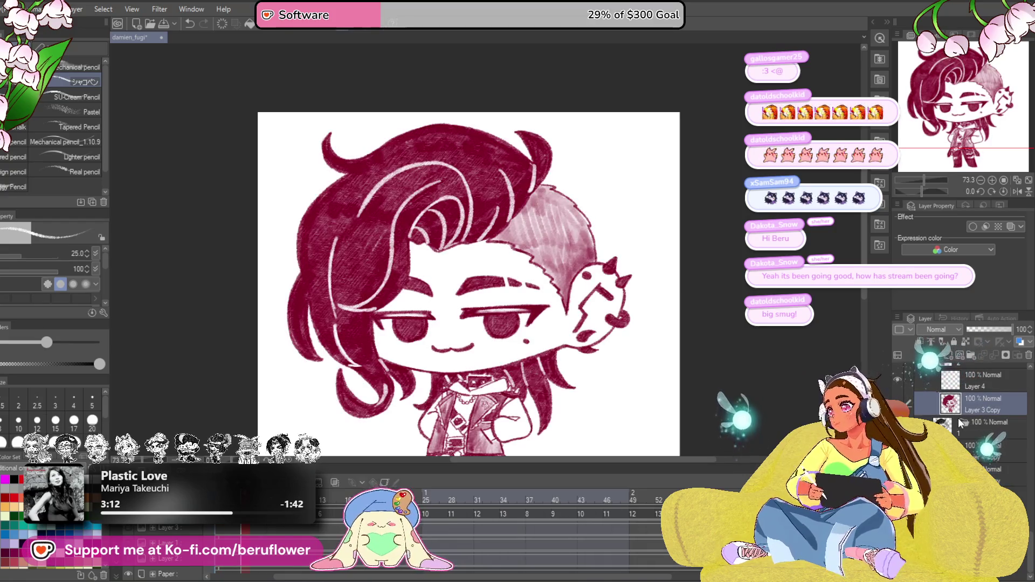
left_click(960, 189)
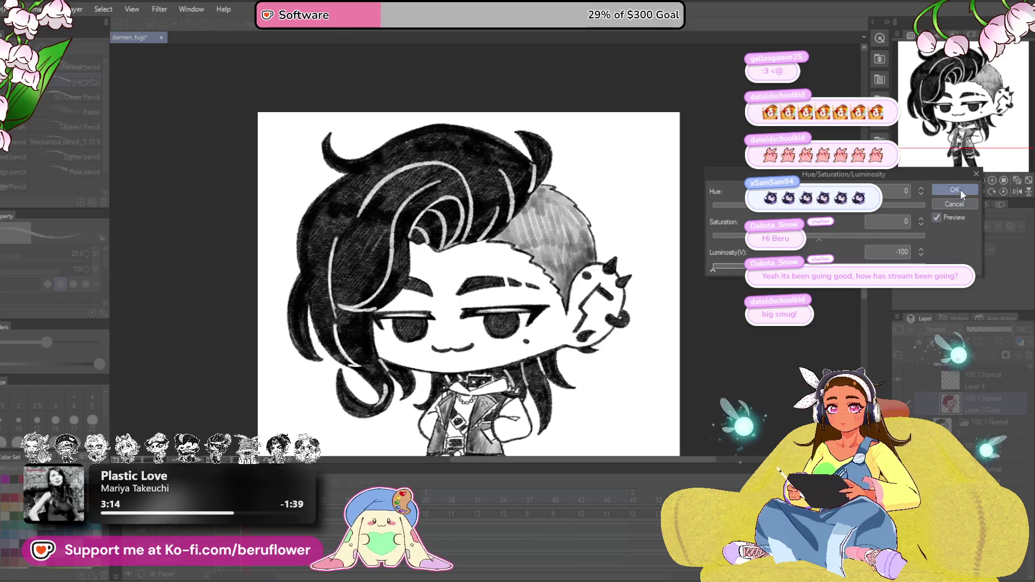
key("ctrl+u")
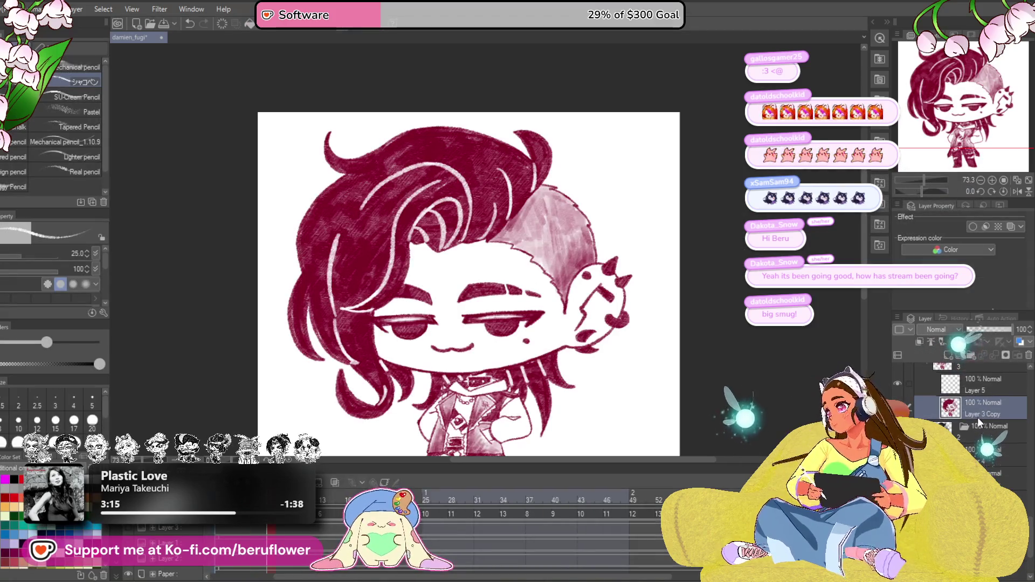
left_click(946, 192)
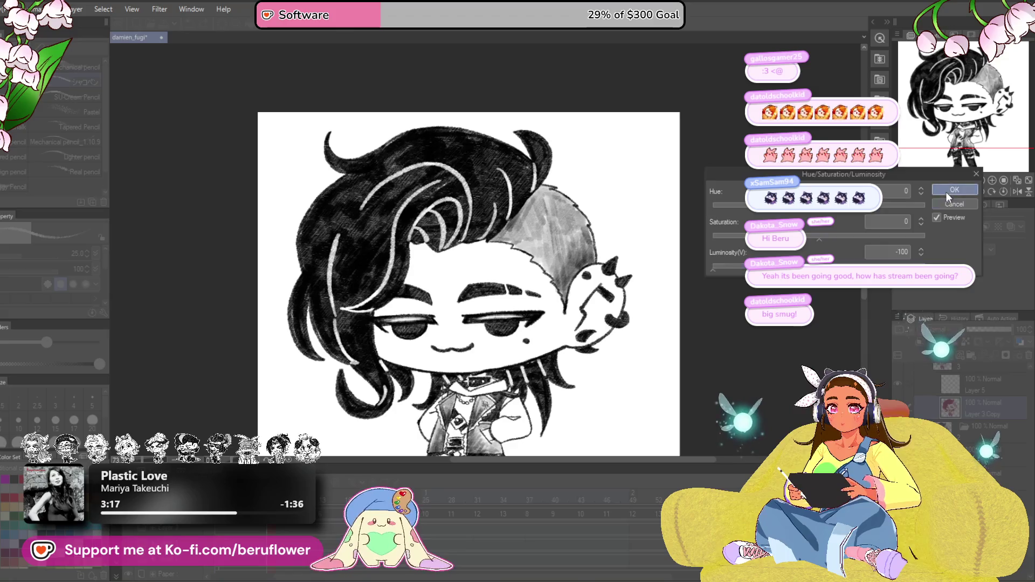
key("ctrl+u")
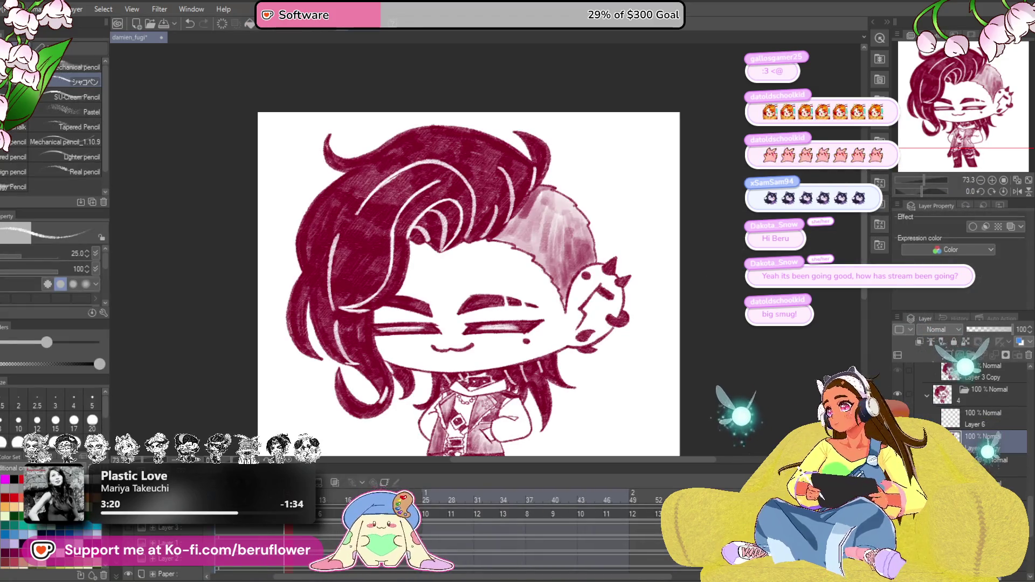
left_click(951, 204)
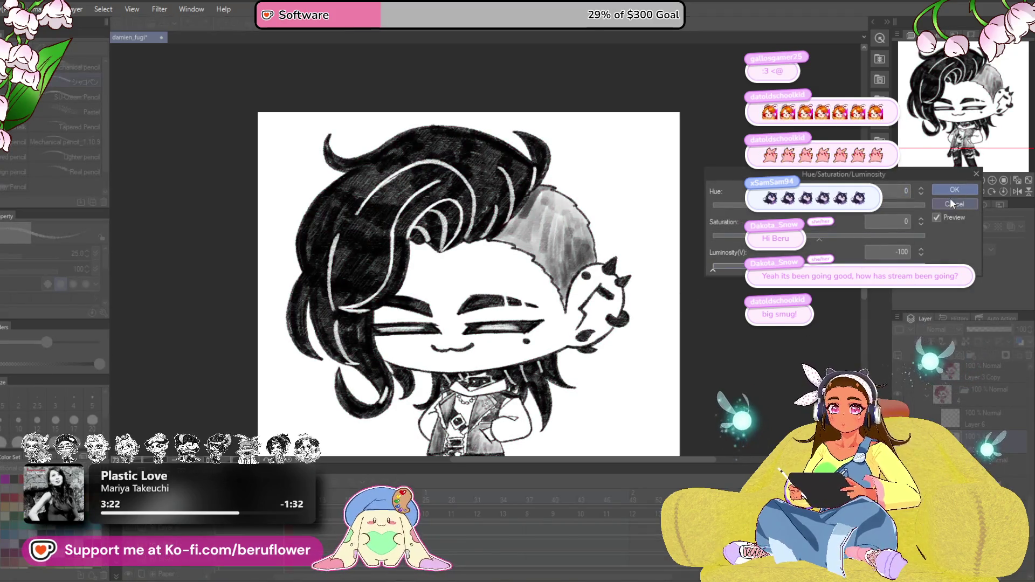
Step: On the next frame's drawing layer, set Luminosity to -100 and repeat it on following frames
left_click(990, 372)
key("ctrl+u")
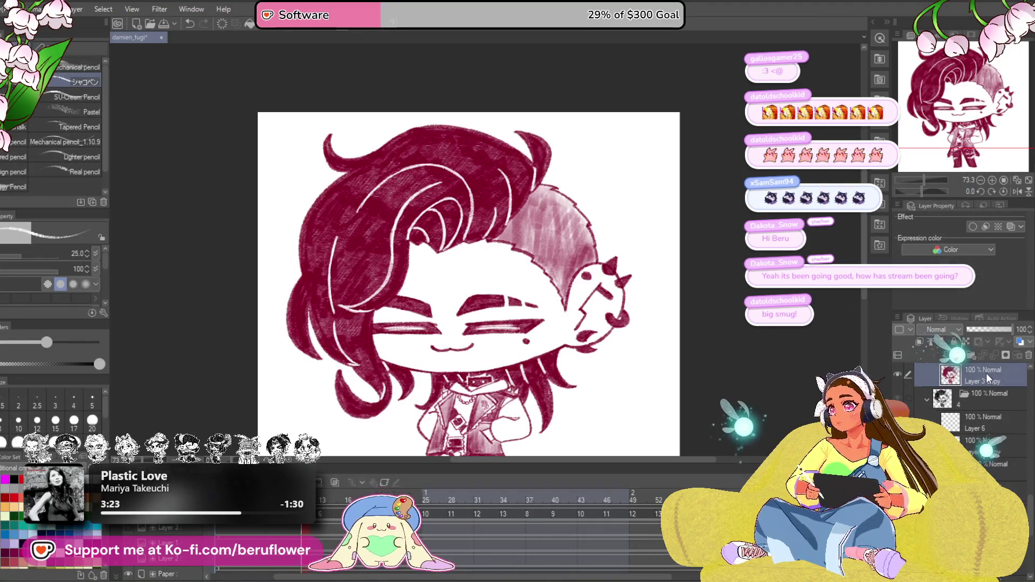
left_click_drag(819, 266, 712, 266)
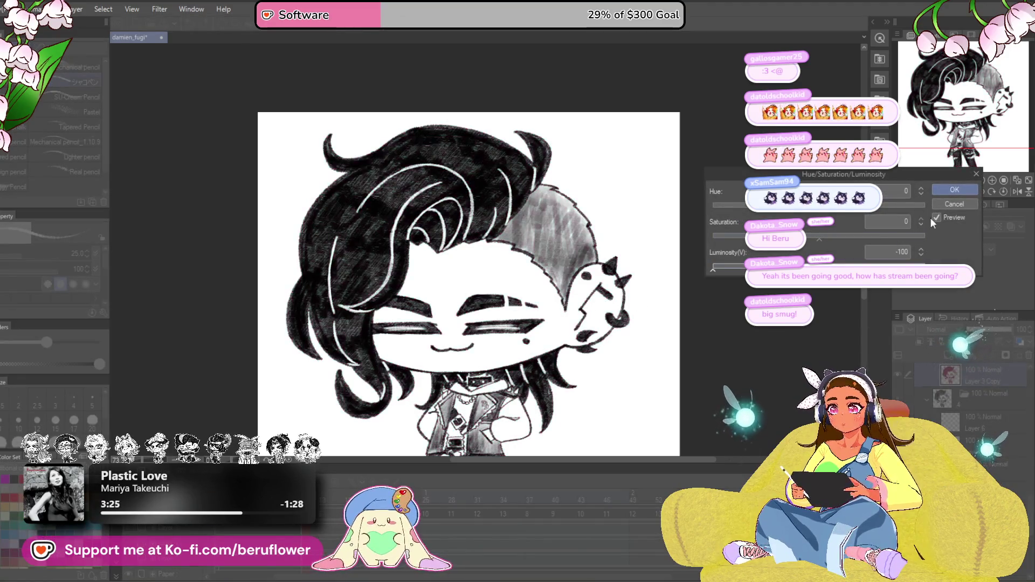
left_click(954, 190)
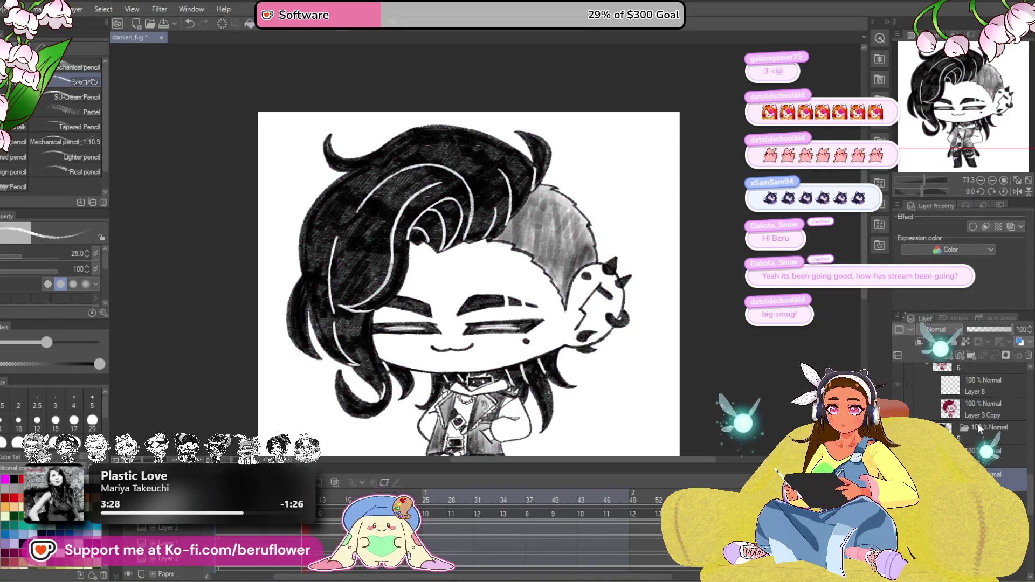
key("ctrl+u")
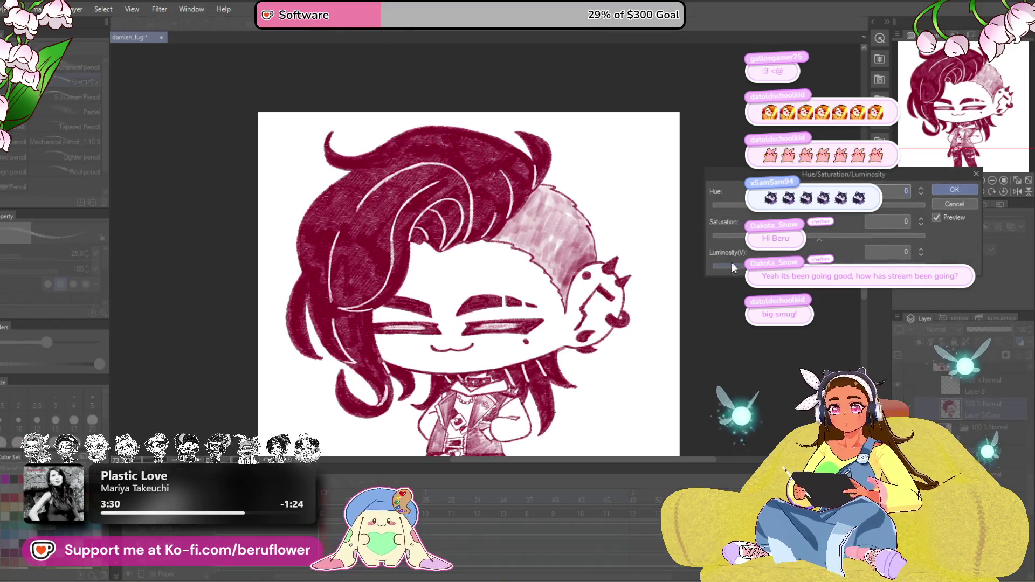
left_click(954, 189)
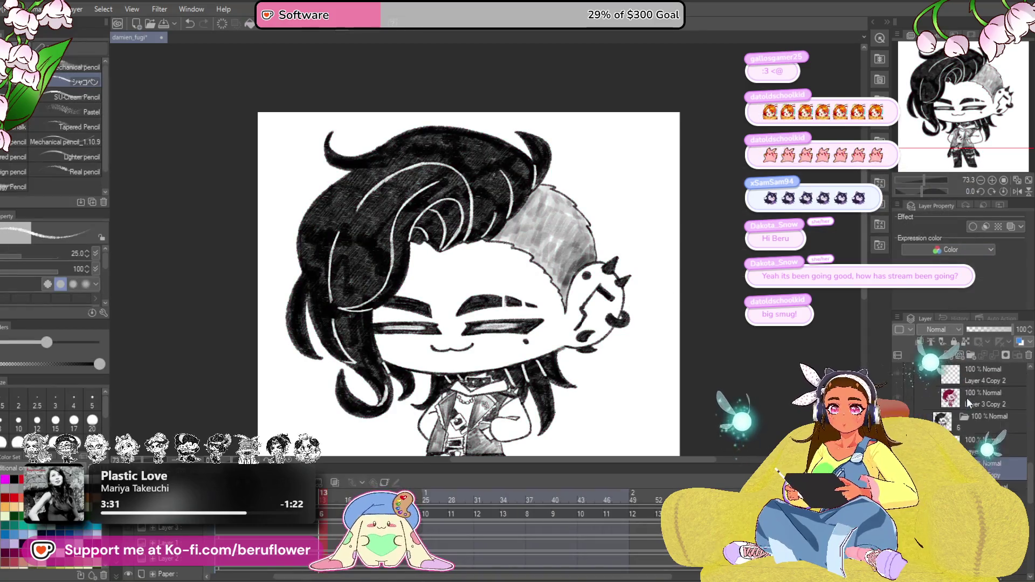
key("ctrl+u")
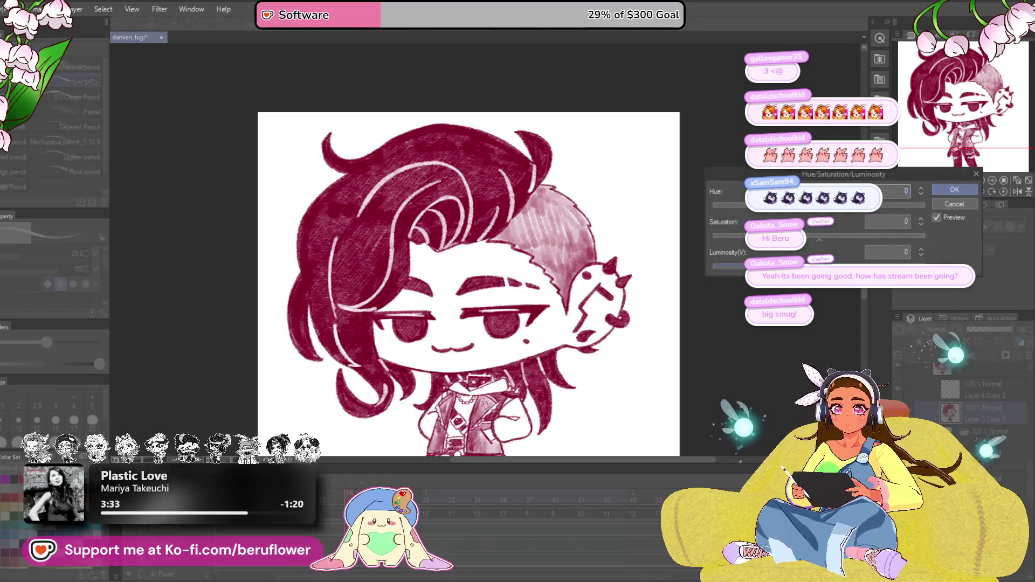
key("Escape")
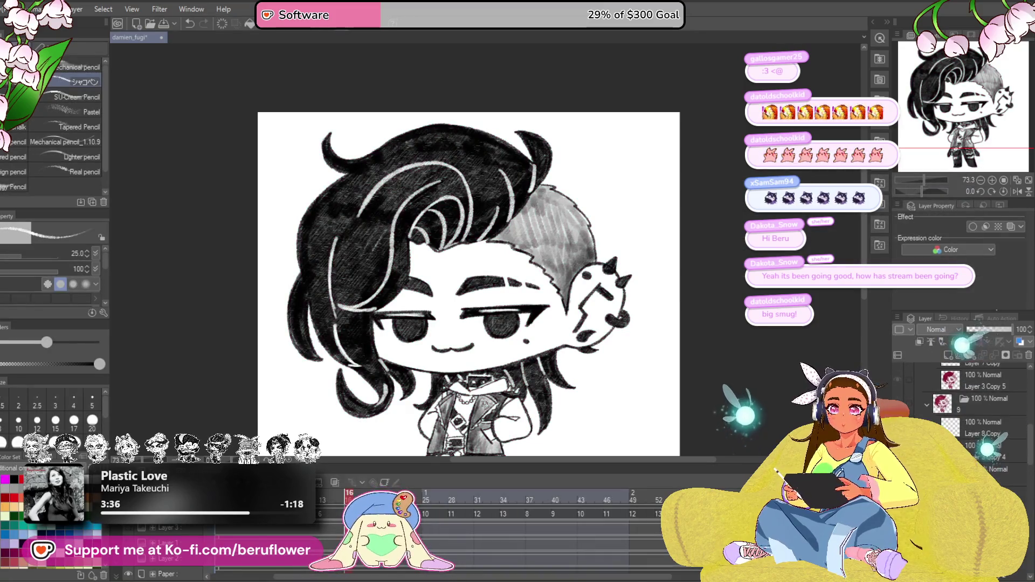
scroll(976, 421, "down", 2)
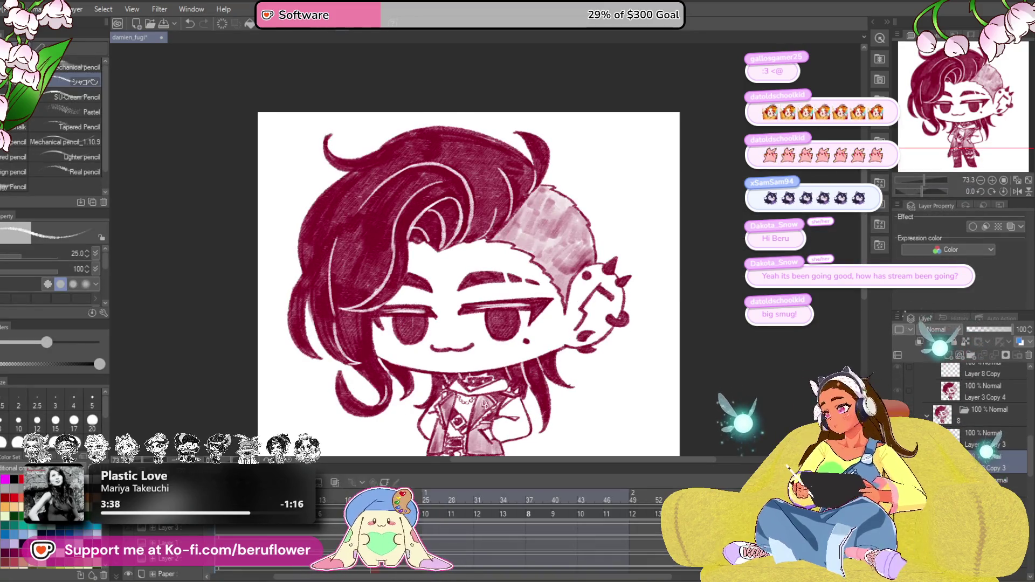
key("ctrl+u")
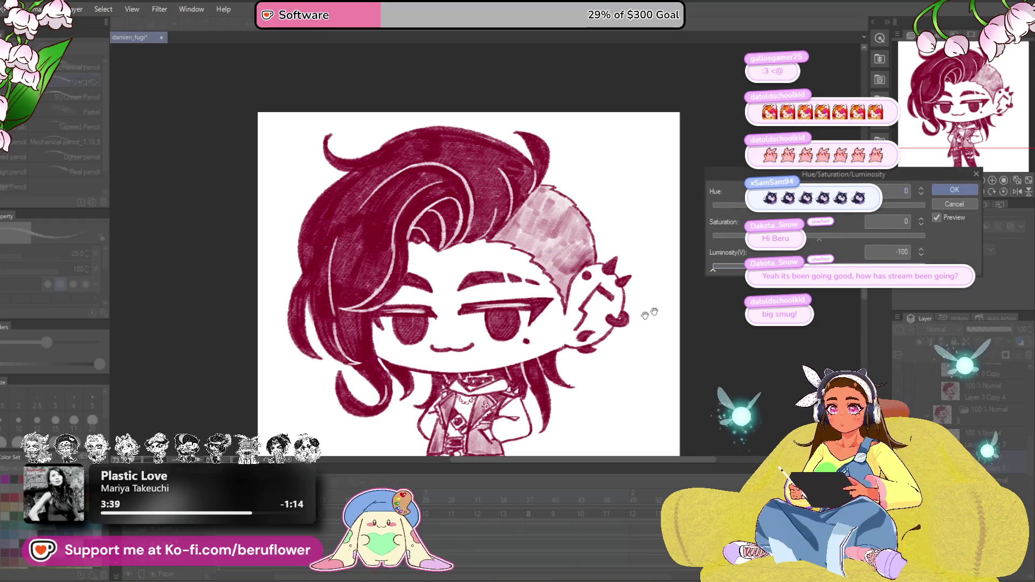
left_click(954, 190)
Step: Turn the remaining crimson cels through cel 13 black with Luminosity -100
key("ctrl+z")
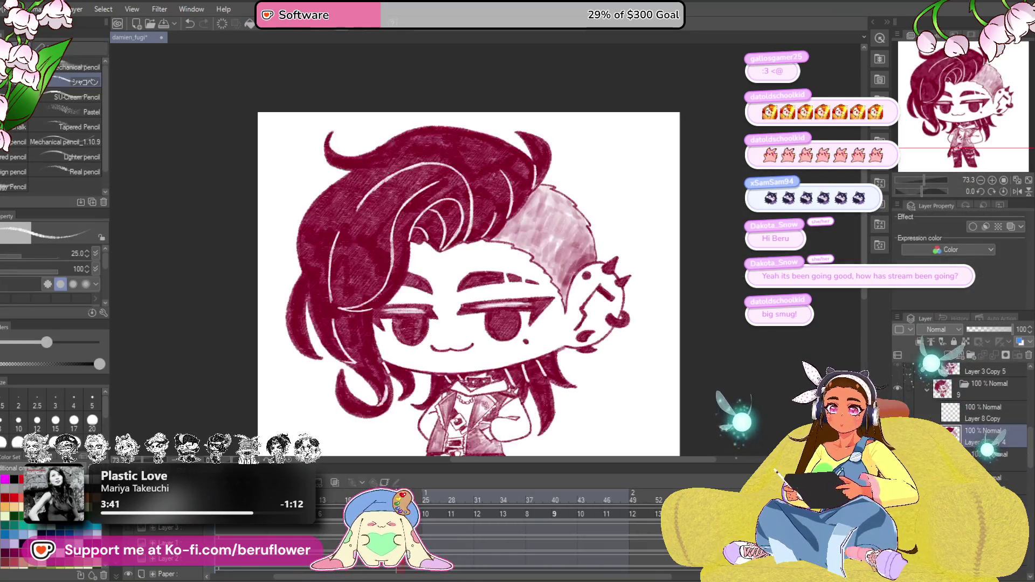
key("ctrl+u")
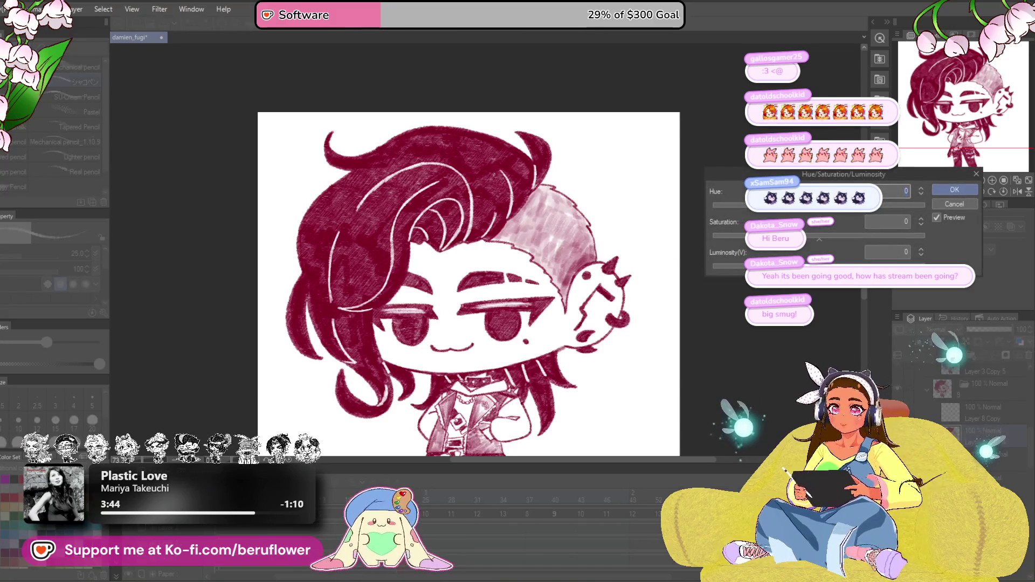
left_click(954, 190)
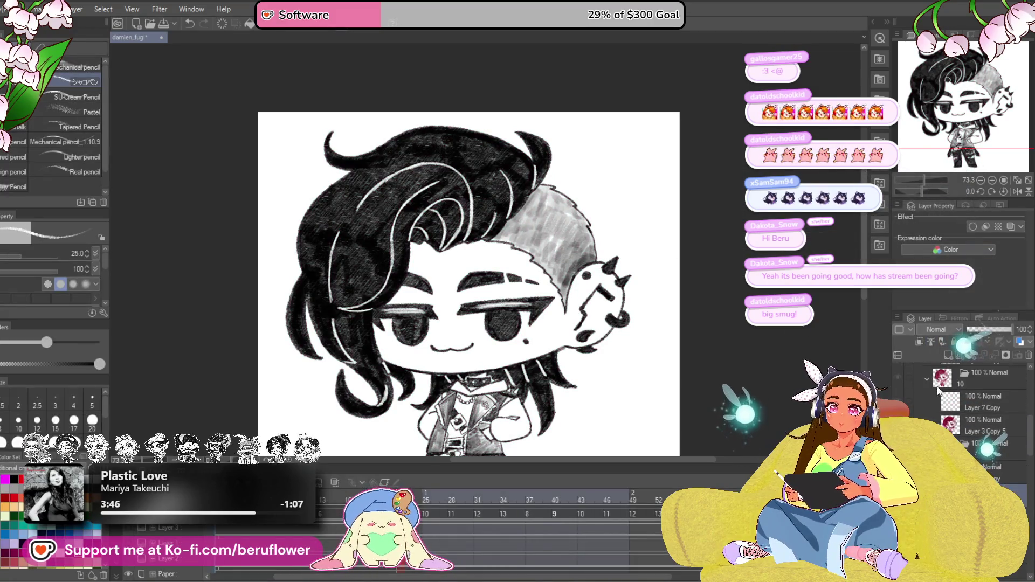
key("ctrl+z")
key("ctrl+u")
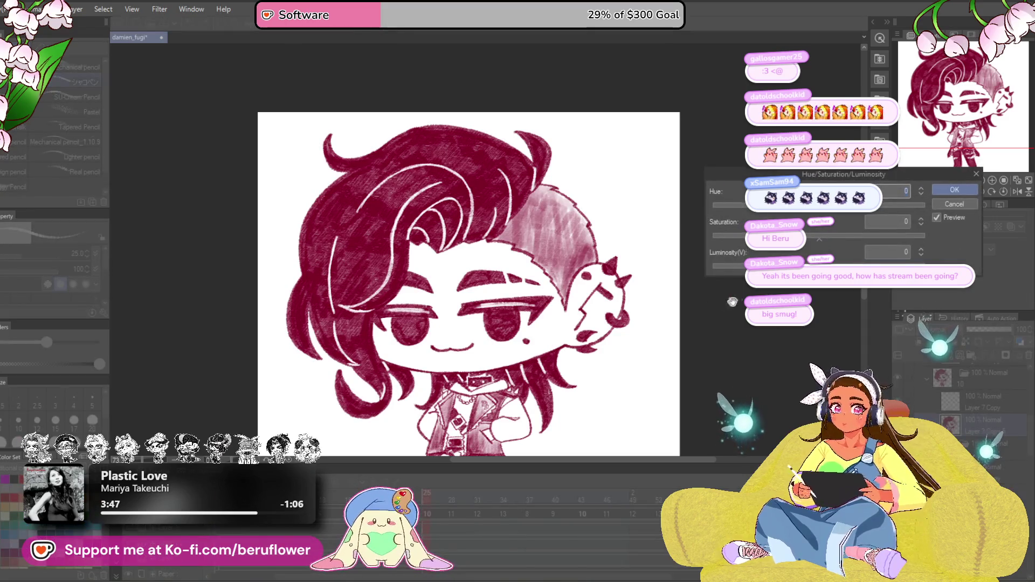
left_click(954, 190)
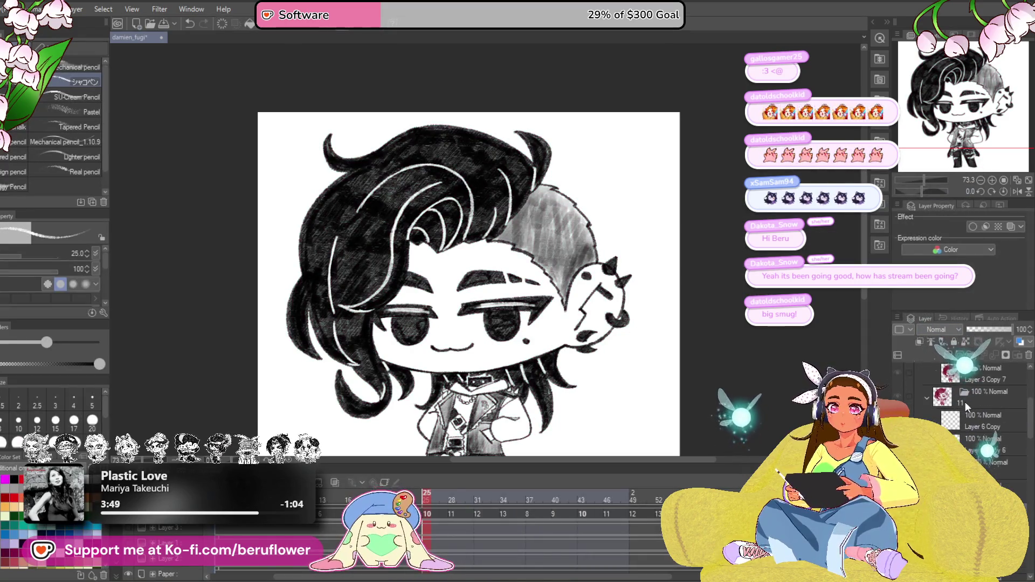
key("ctrl+z")
key("ctrl+u")
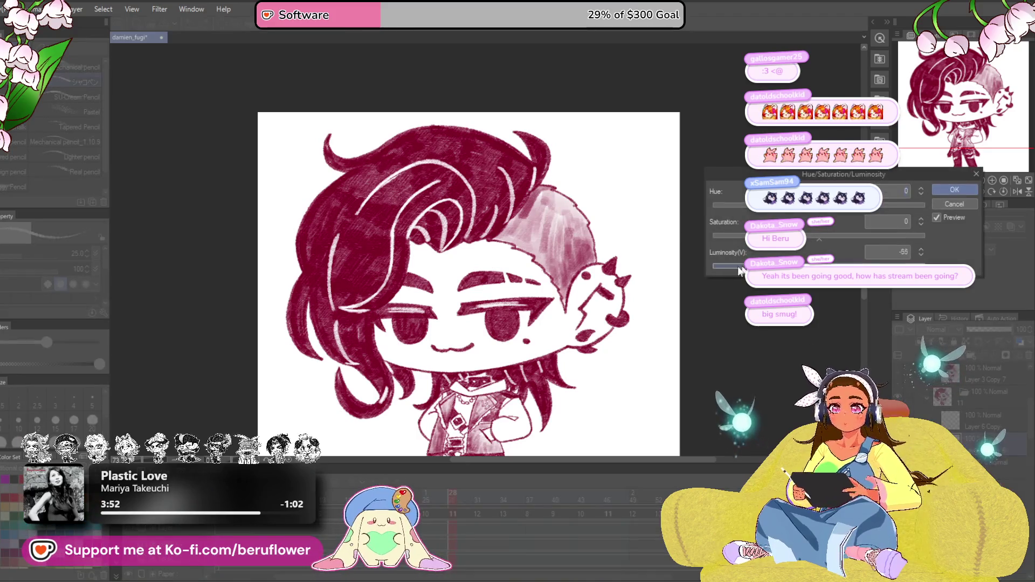
left_click(954, 190)
key("ctrl+z")
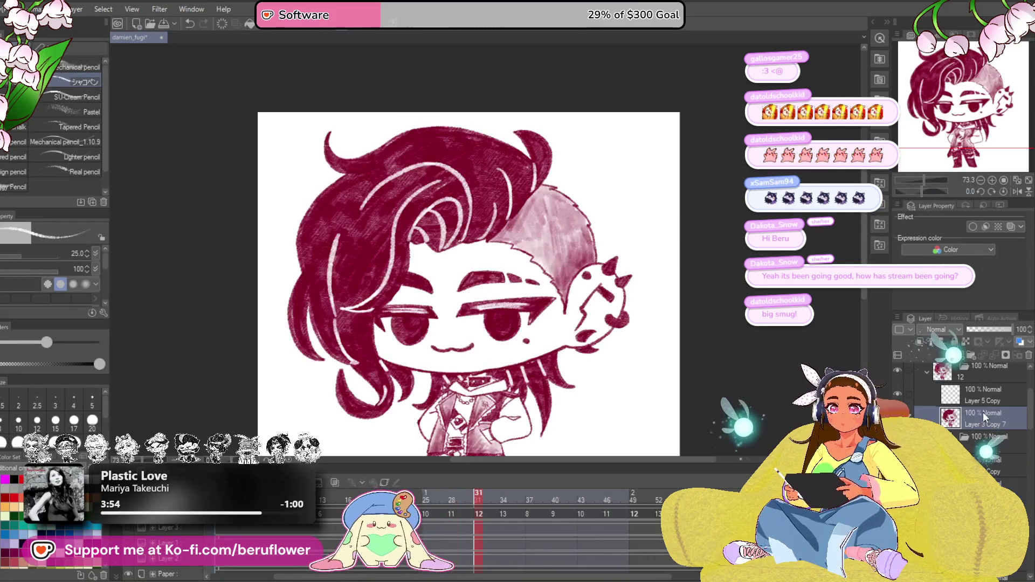
key("ctrl+u")
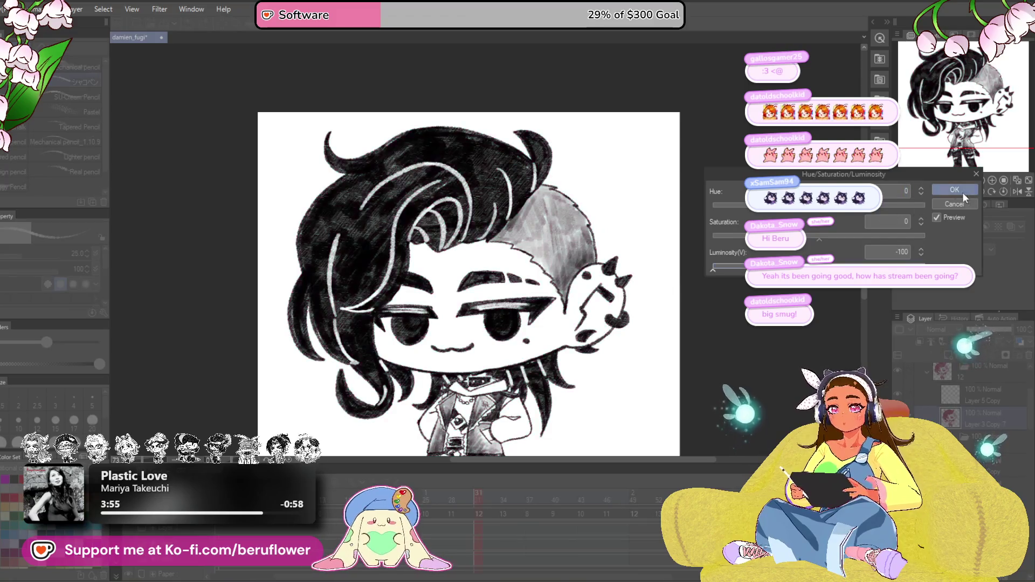
left_click(962, 192)
key("Right")
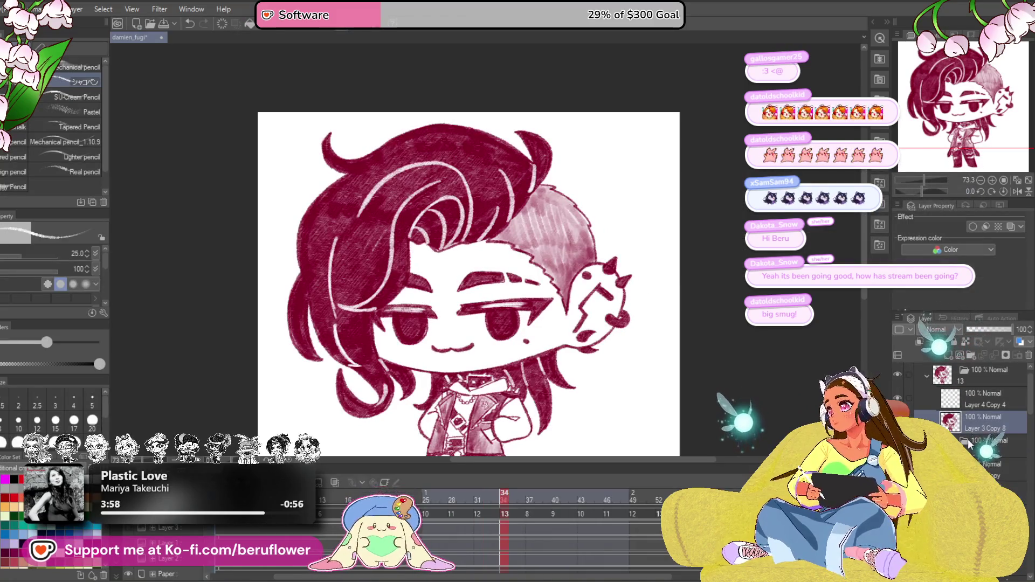
key("ctrl+u")
key("Return")
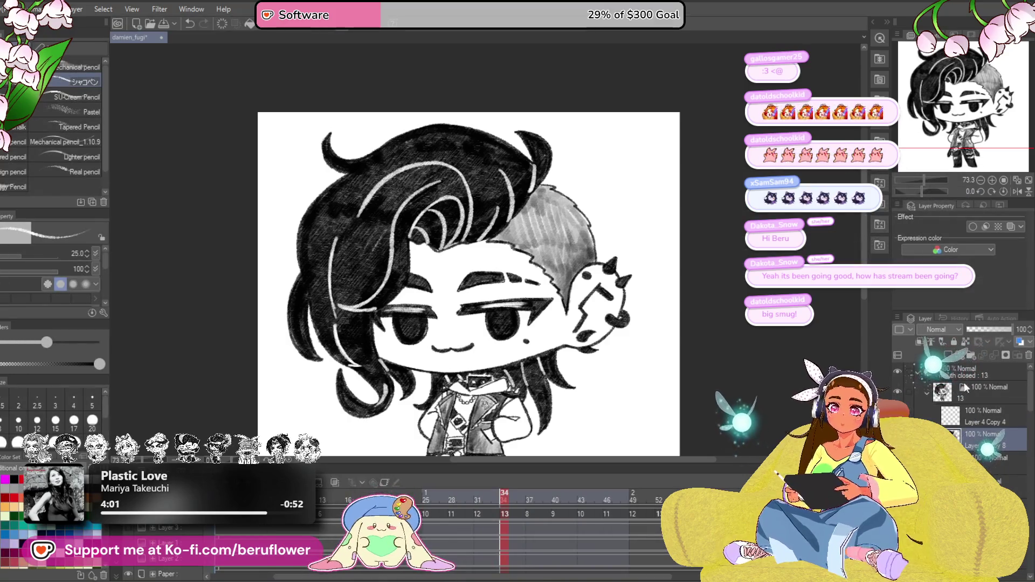
Step: Give the 'mouth closed : 13' folder a white Border effect and check it on an earlier cel
left_click(962, 372)
left_click(986, 227)
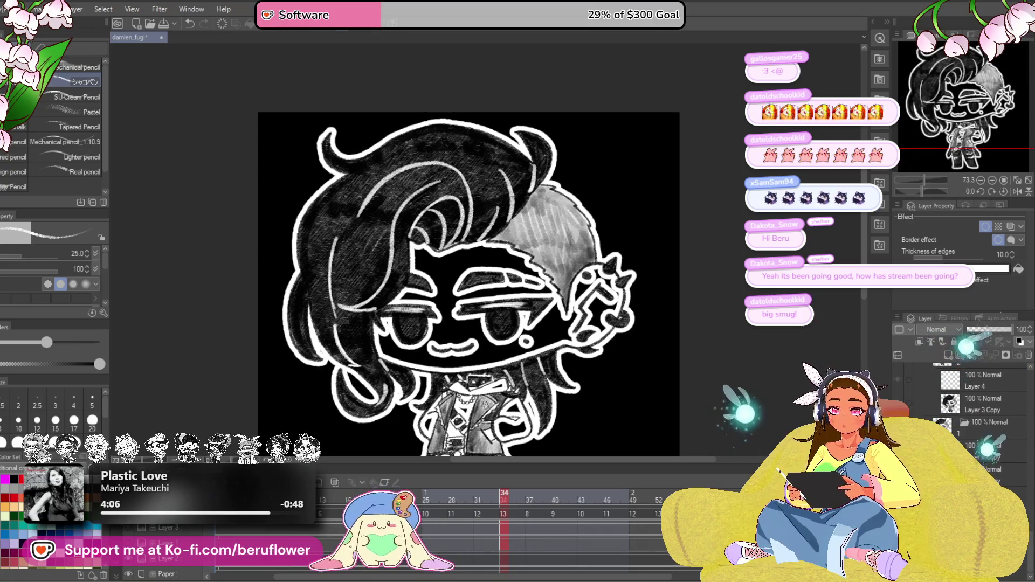
left_click(219, 530)
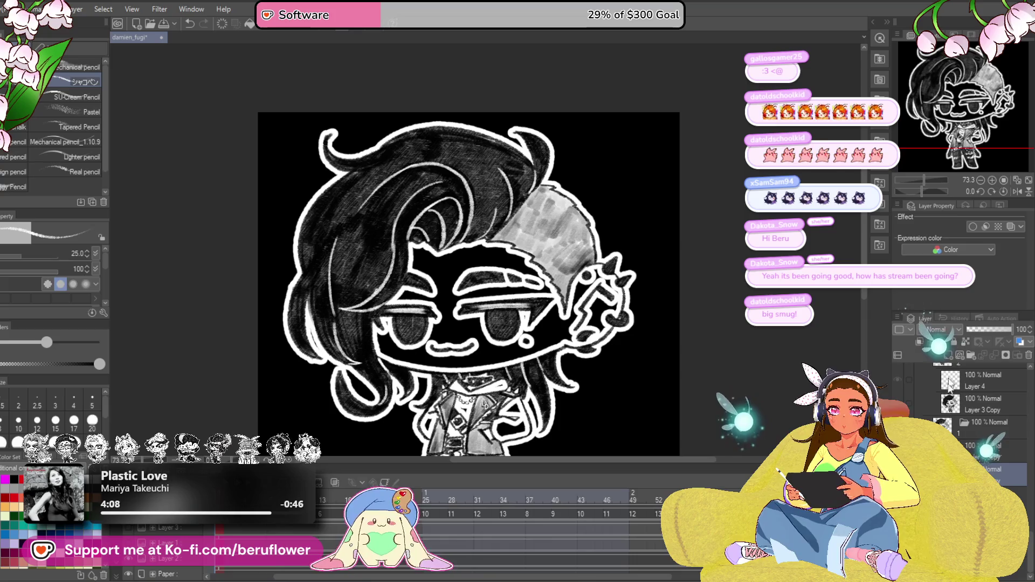
Step: Move a cel layer lower inside folder 13, then switch to Lasso fill with the legs in view
scroll(992, 407, "up", 5)
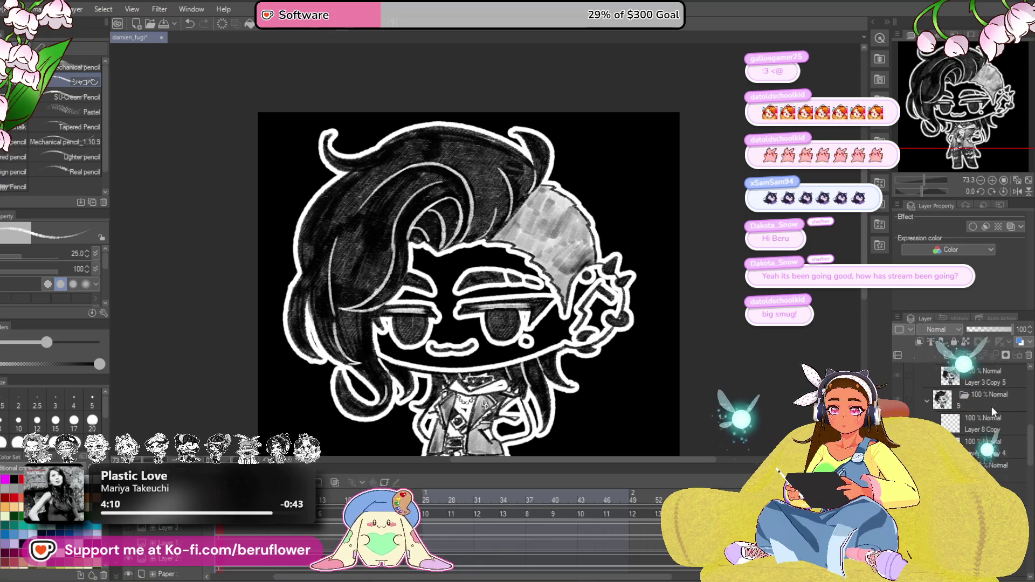
left_click(987, 440)
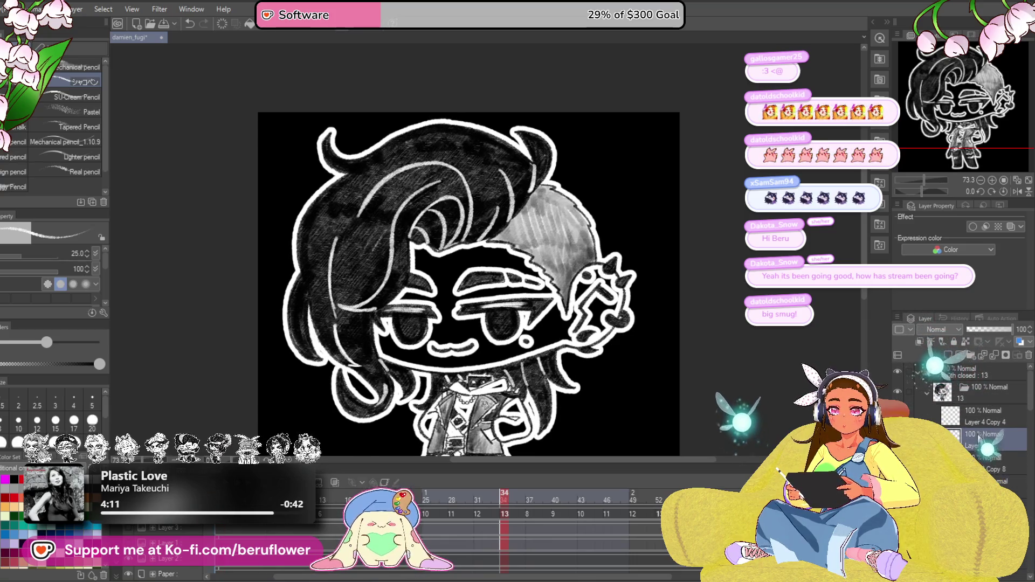
left_click_drag(986, 448, 986, 445)
key("u")
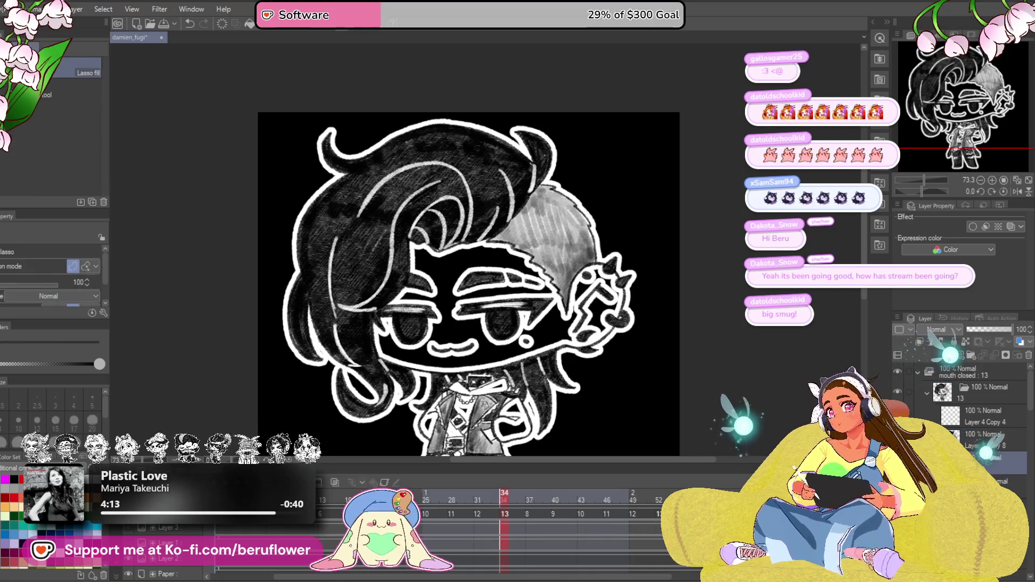
left_click_drag(410, 275, 406, 231)
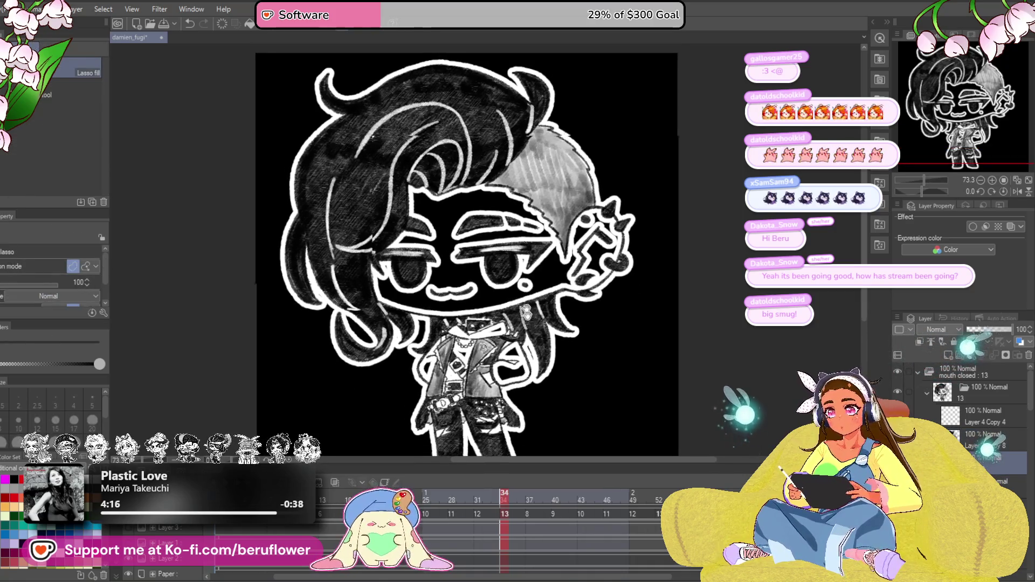
left_click_drag(492, 323, 491, 305)
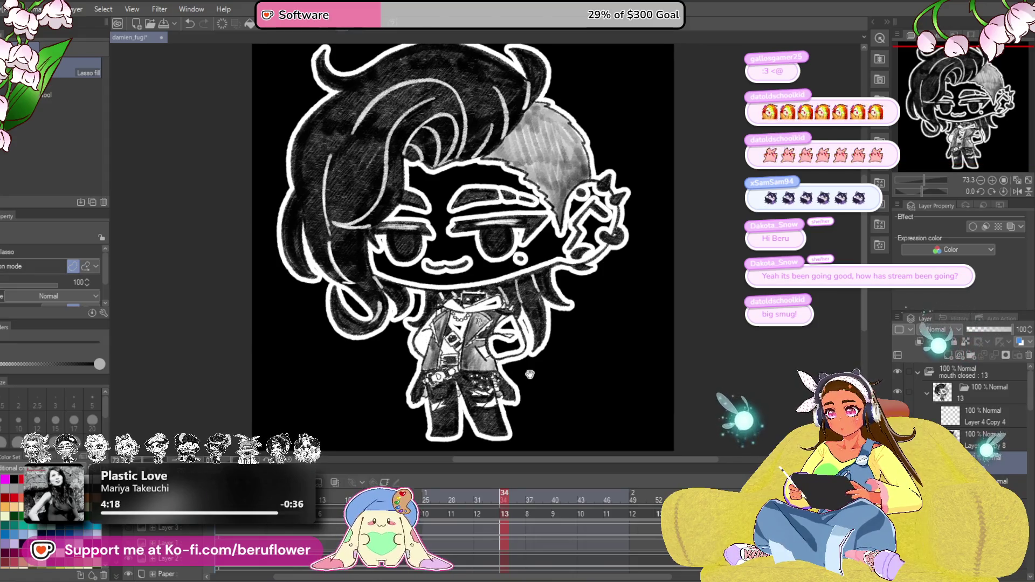
left_click_drag(530, 374, 529, 374)
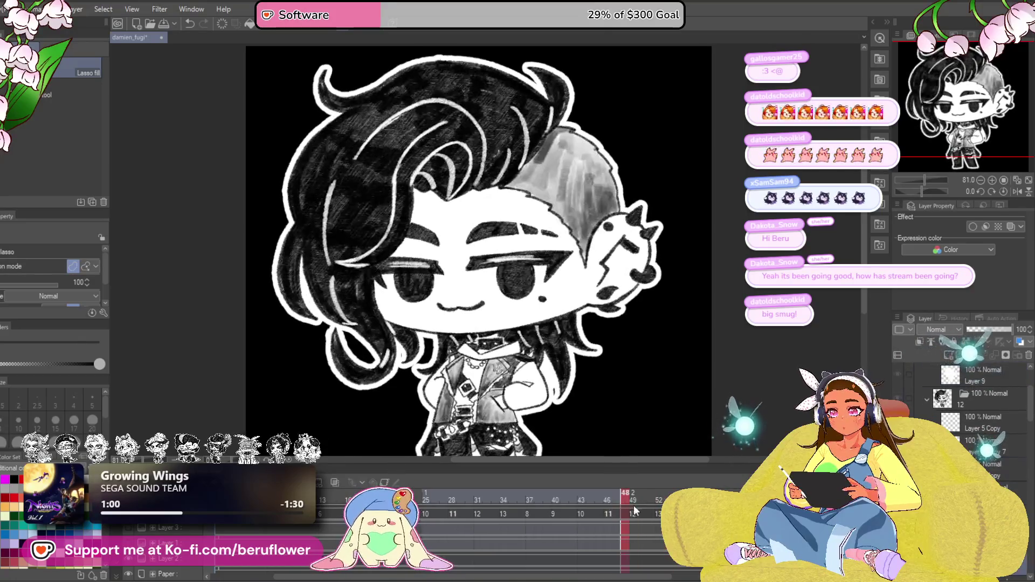
left_click(643, 507)
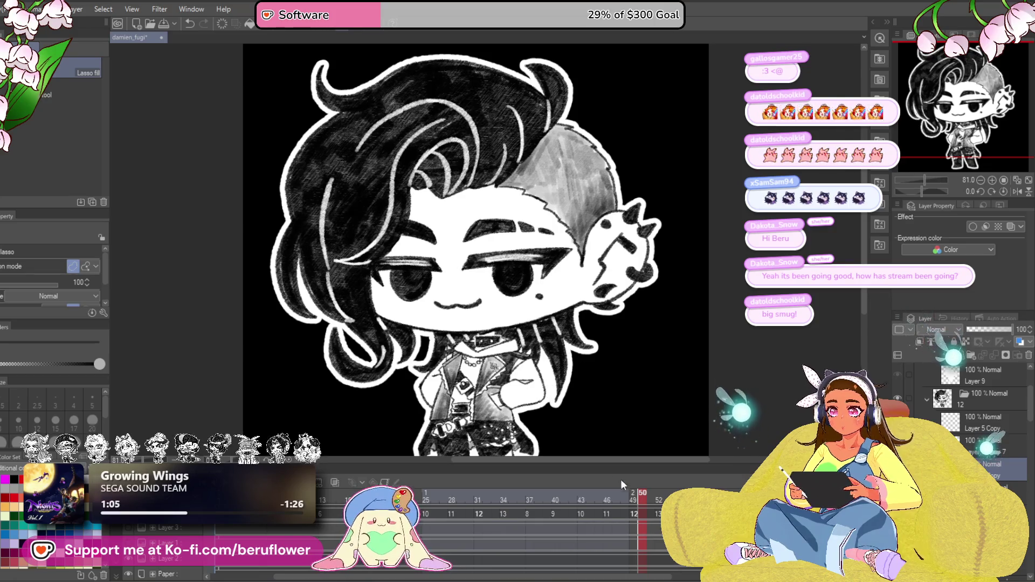
left_click(633, 500)
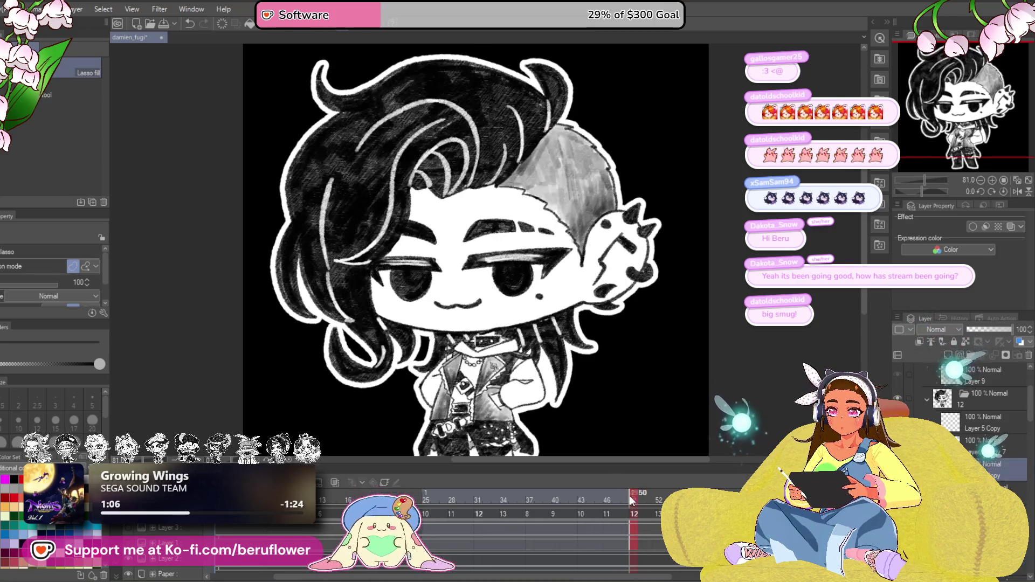
left_click(616, 493)
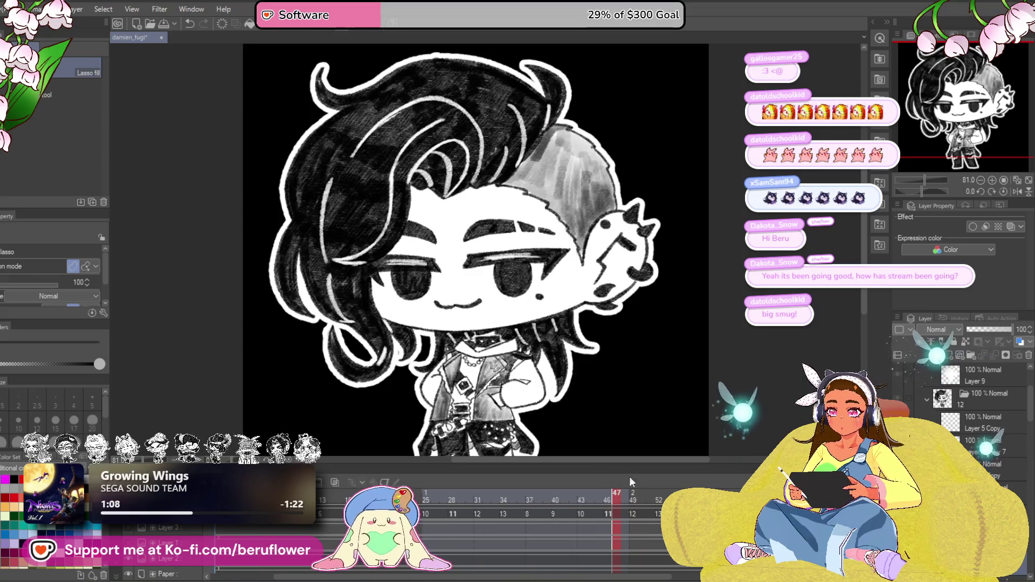
left_click_drag(609, 497, 654, 496)
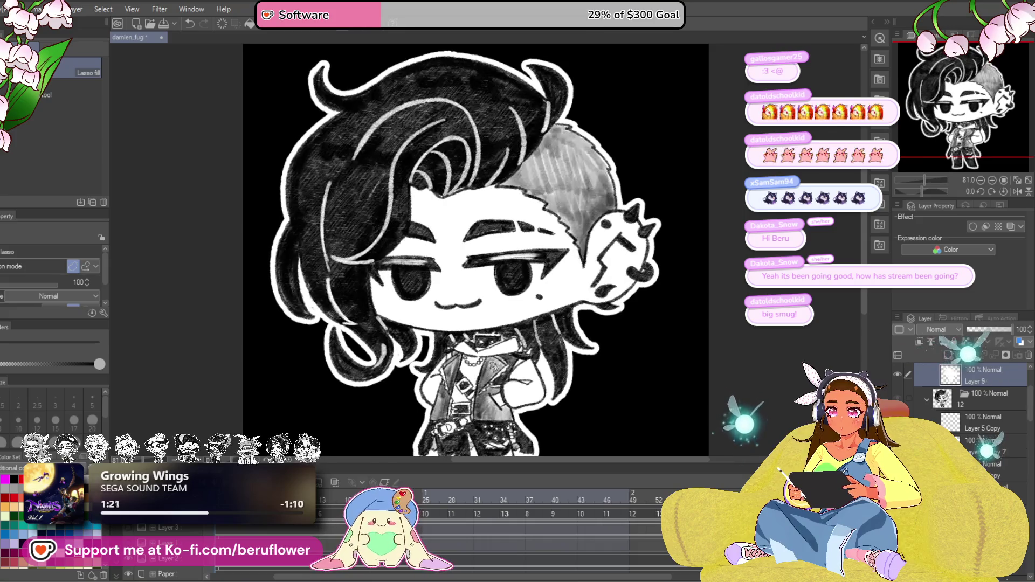
left_click(658, 531)
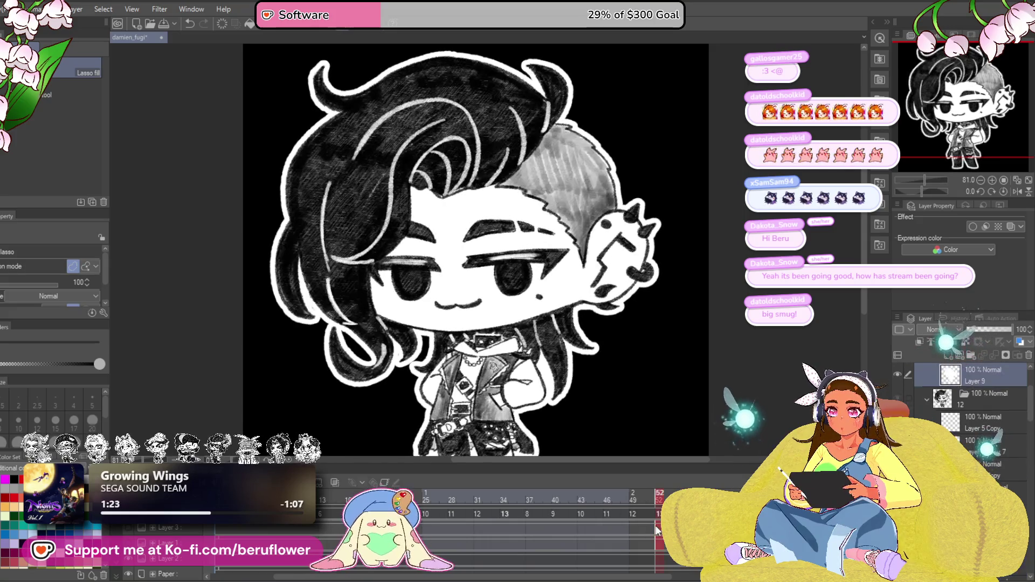
mouse_move(657, 531)
left_mouse_down()
mouse_move(510, 529)
mouse_move(542, 537)
mouse_move(533, 530)
left_mouse_up()
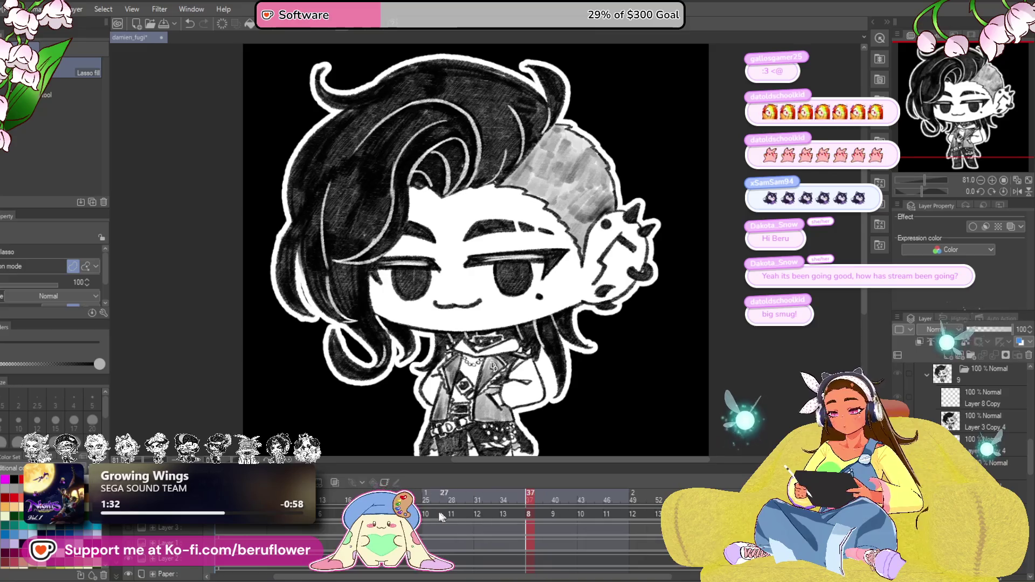
key("space")
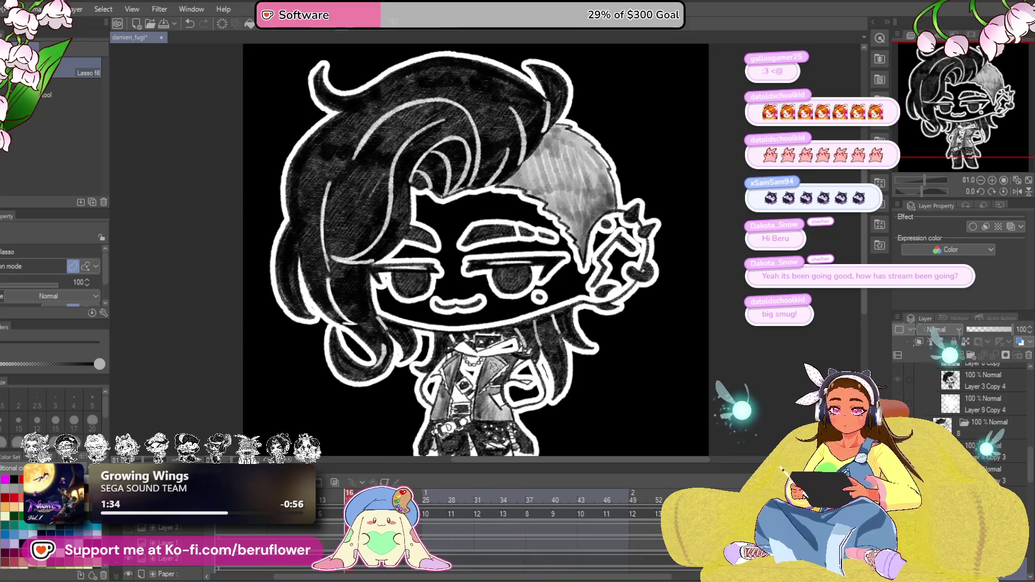
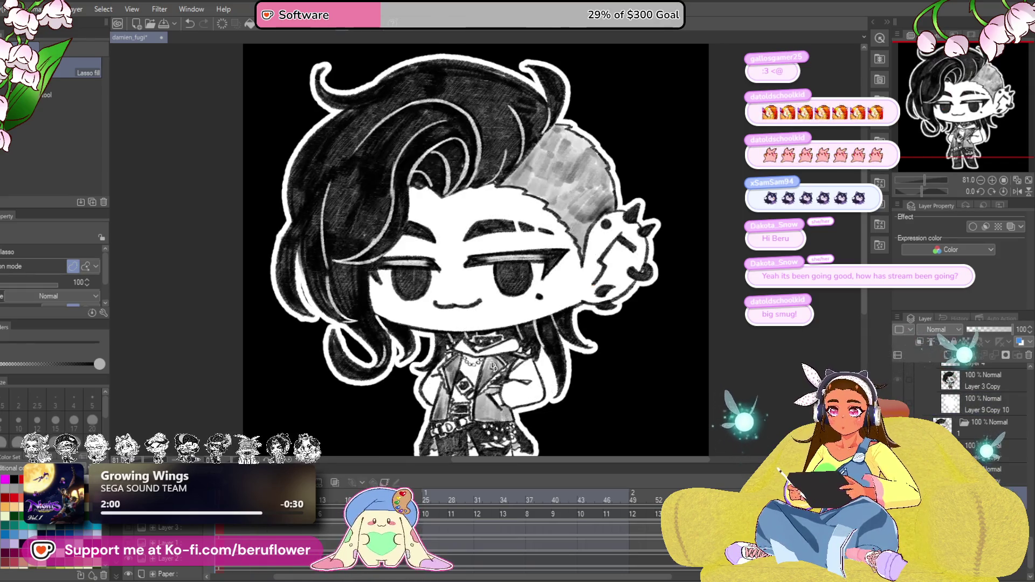
Step: Save the chibi animation, play its frames back in the timeline, and save again
scroll(627, 316, "down", 3)
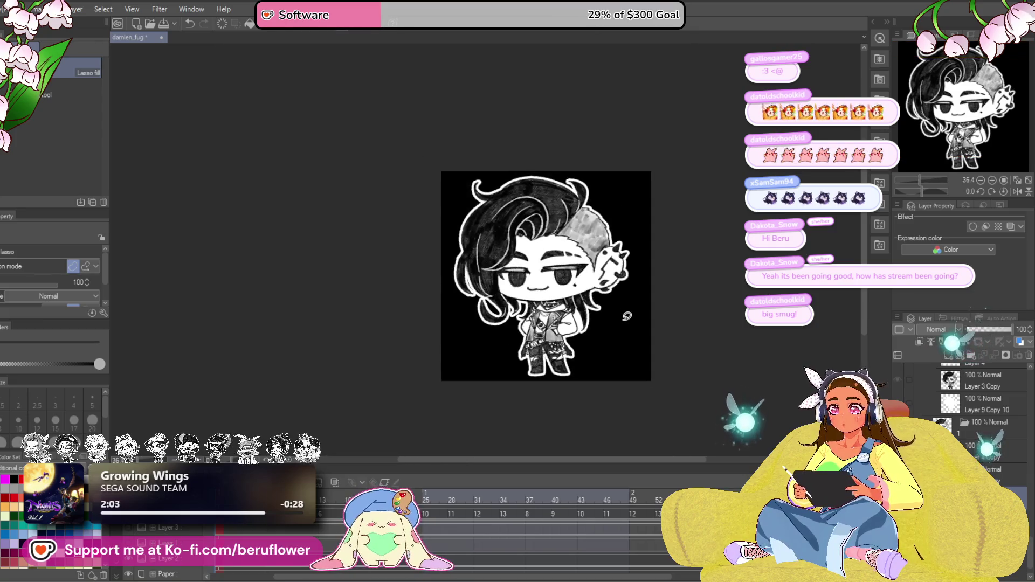
scroll(627, 316, "up", 2)
scroll(627, 316, "up", 2)
key("ctrl+s")
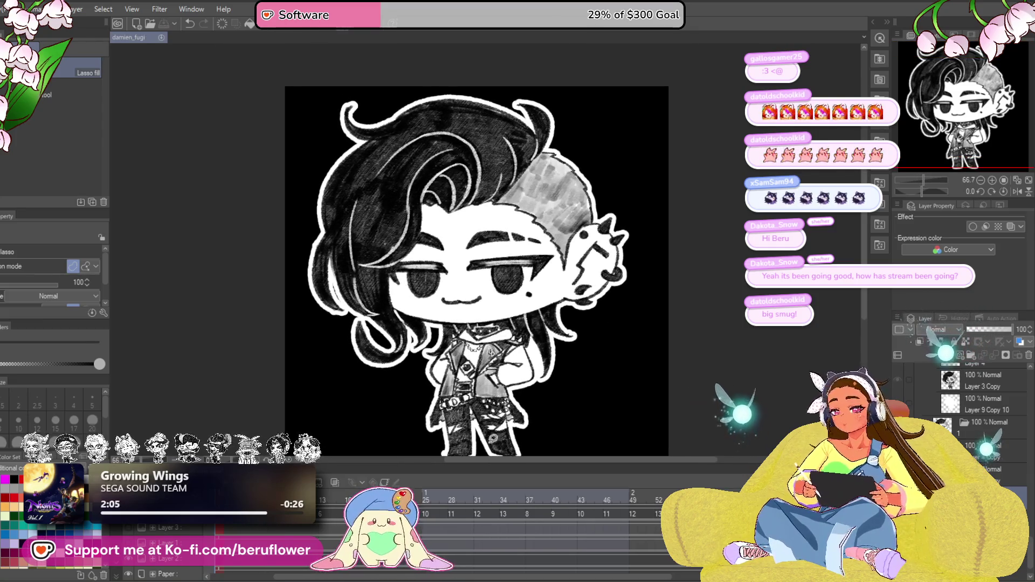
key("Return")
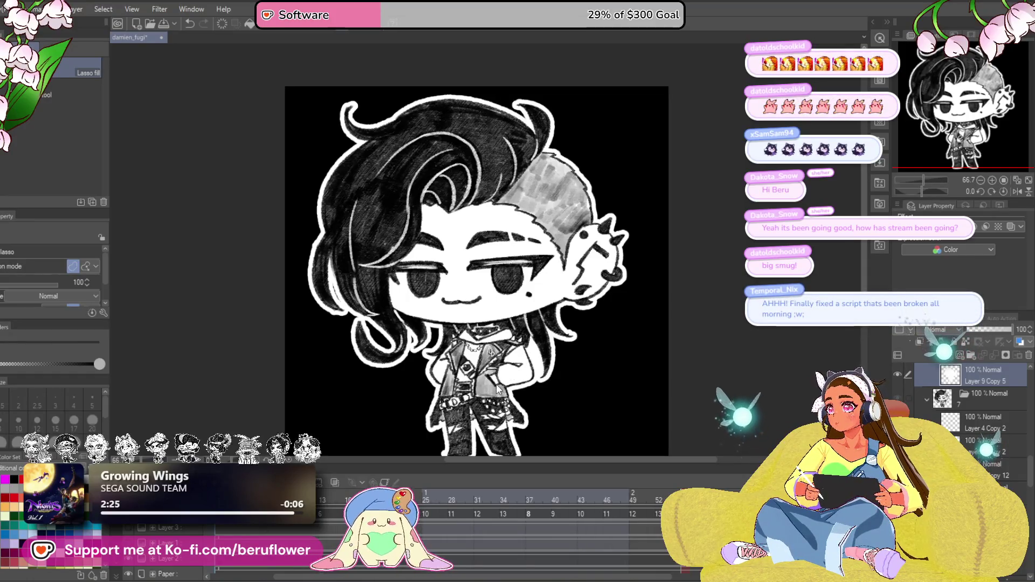
key("ctrl+s")
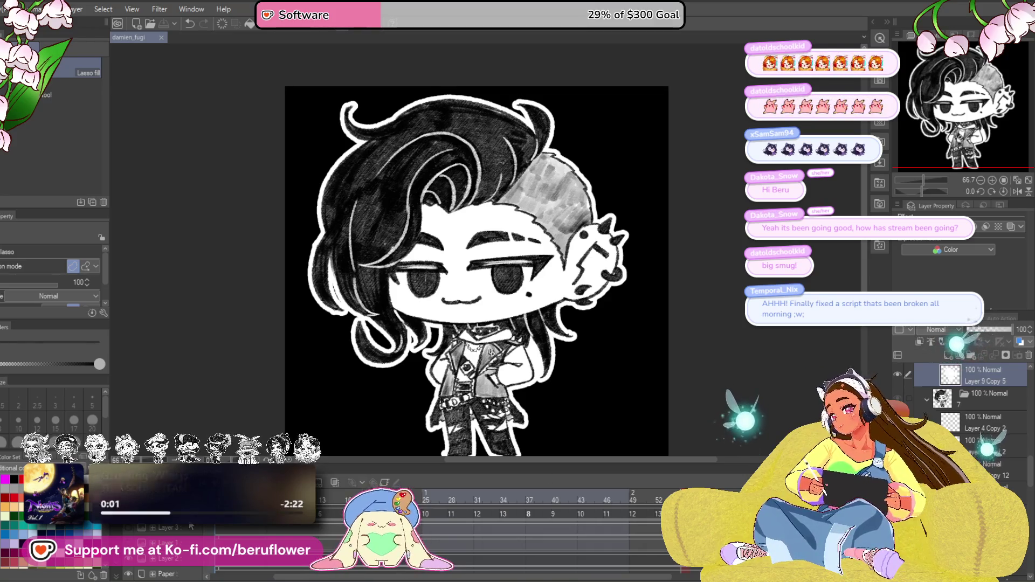
right_click(190, 527)
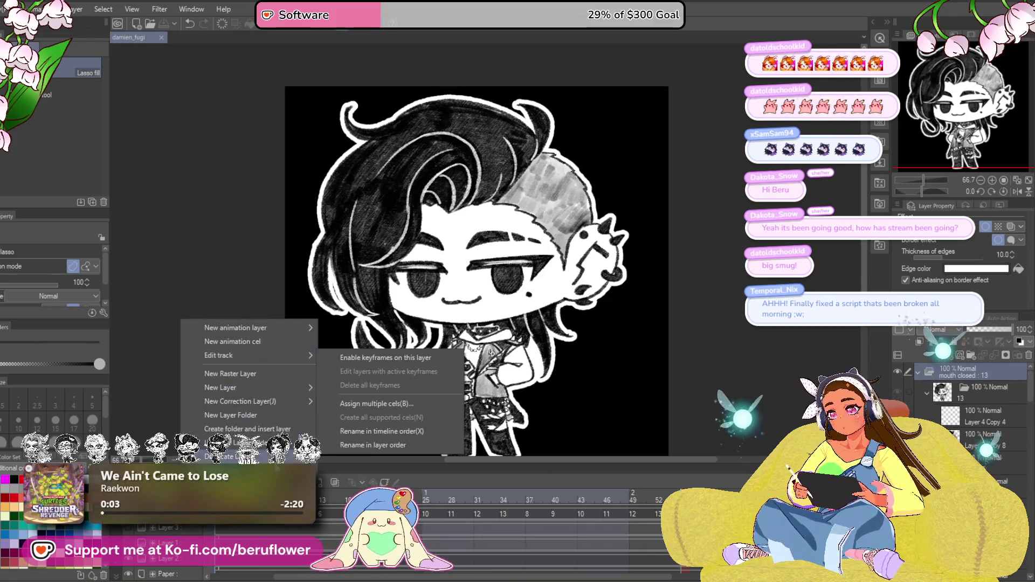
Step: Duplicate the mouth closed layer, name the copy 'talking', and switch to the pencil
left_click(238, 456)
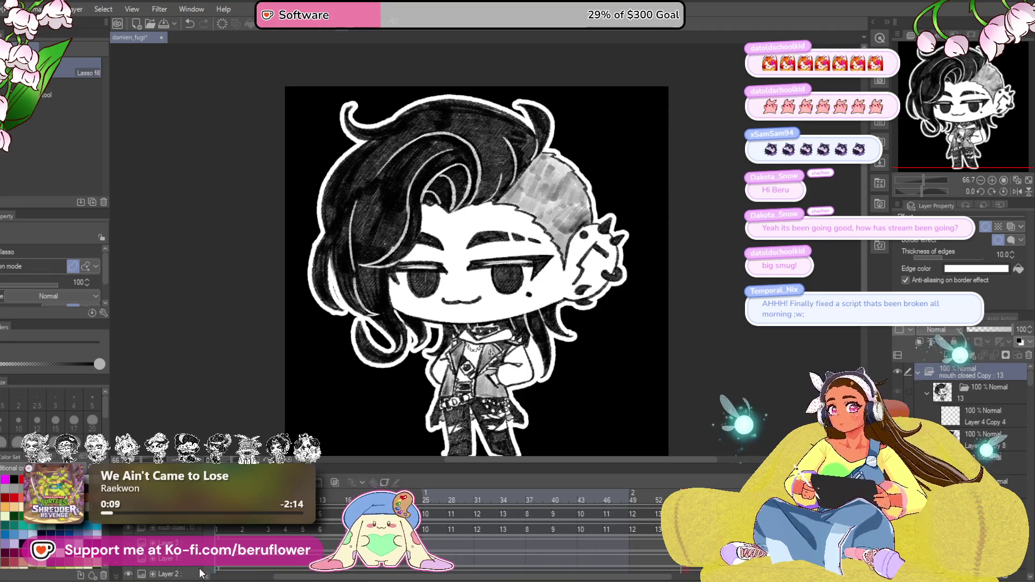
type("talking")
key("Return")
key("p")
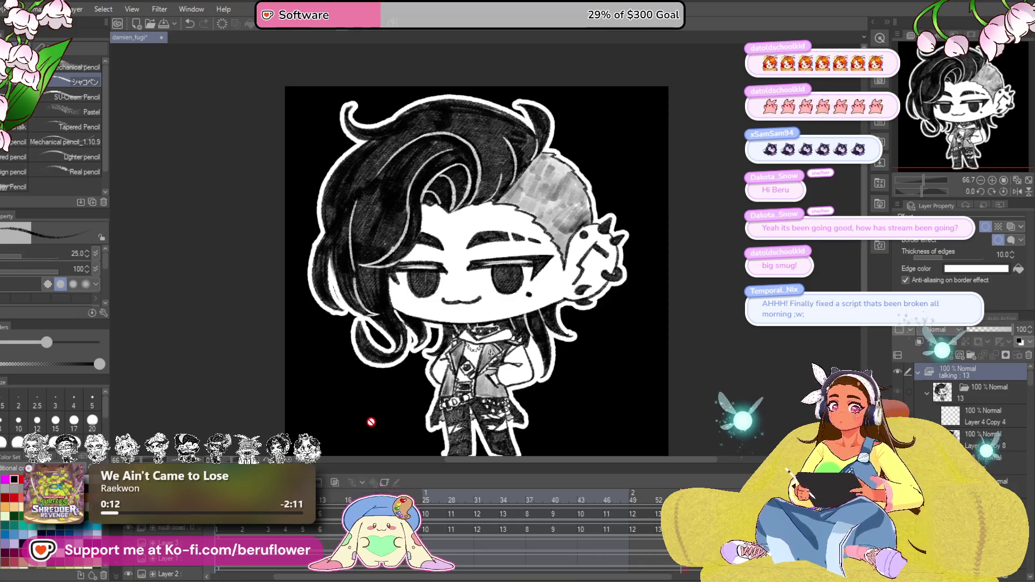
key("alt+[")
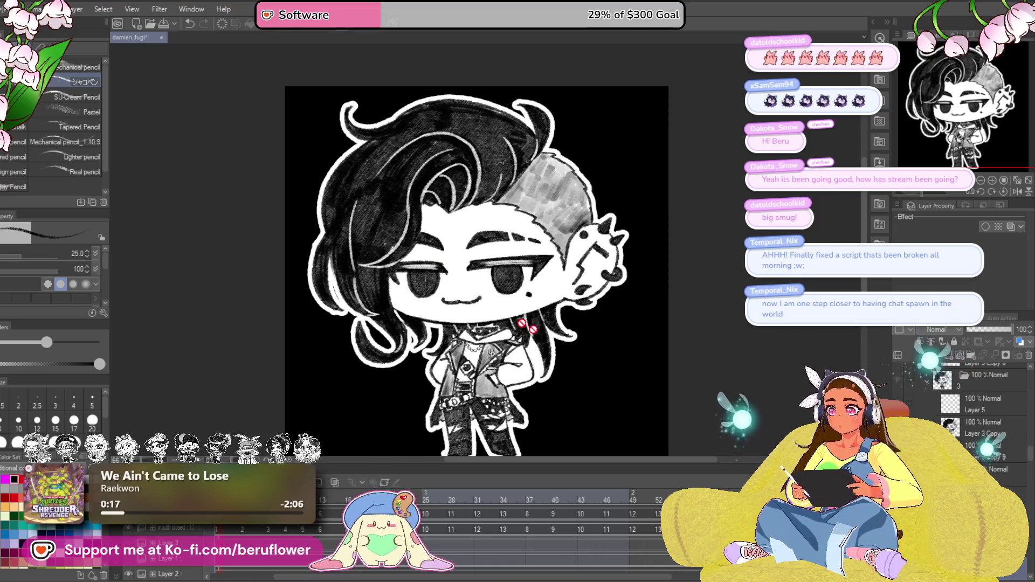
key("alt+[")
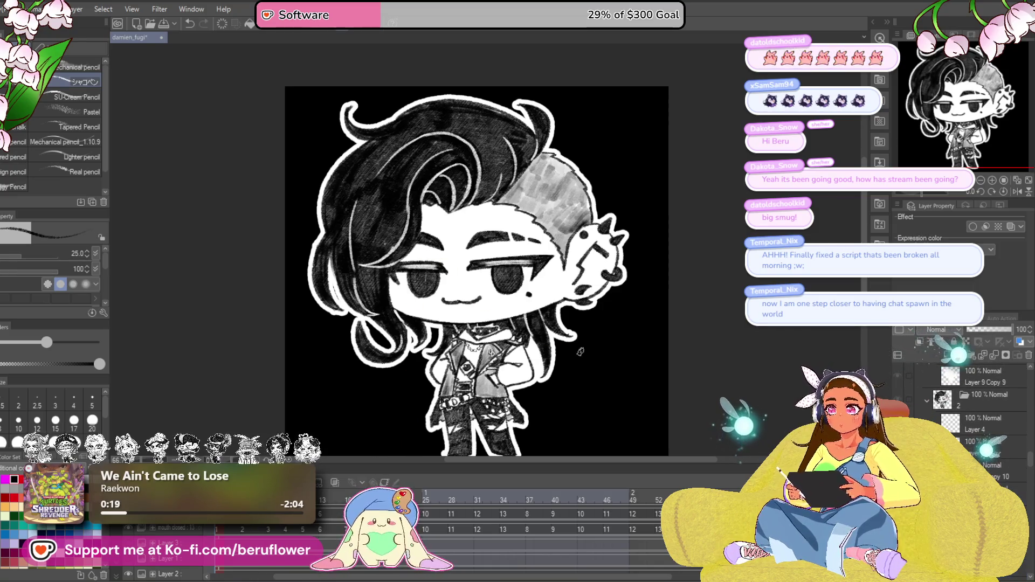
scroll(447, 311, "up", 4)
Step: Try sketching the open mouth's left end and lower lip, undoing the attempts
scroll(447, 310, "up", 1)
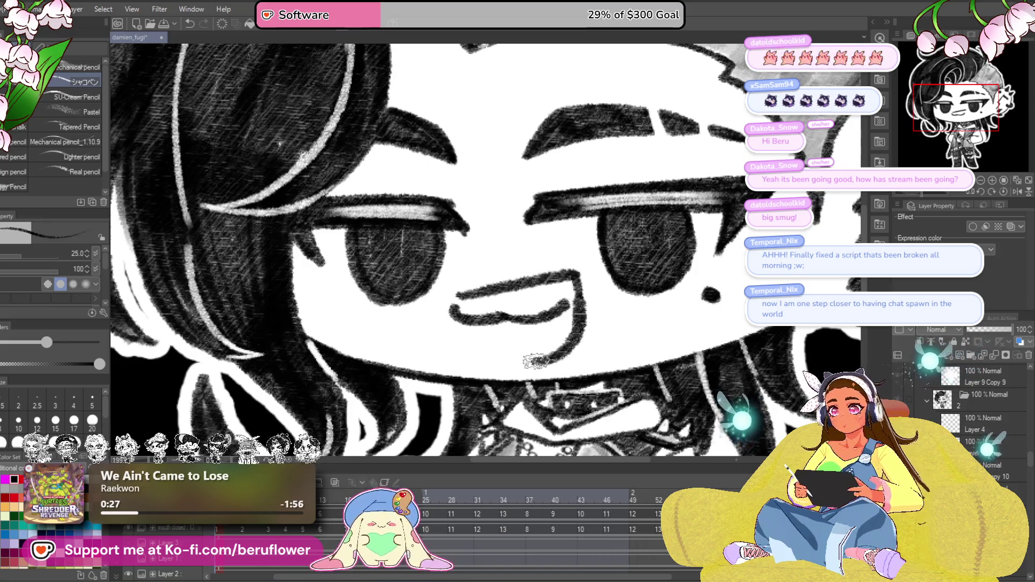
key("ctrl+z")
left_click_drag(451, 295, 477, 291)
key("ctrl+z")
key("ctrl+z")
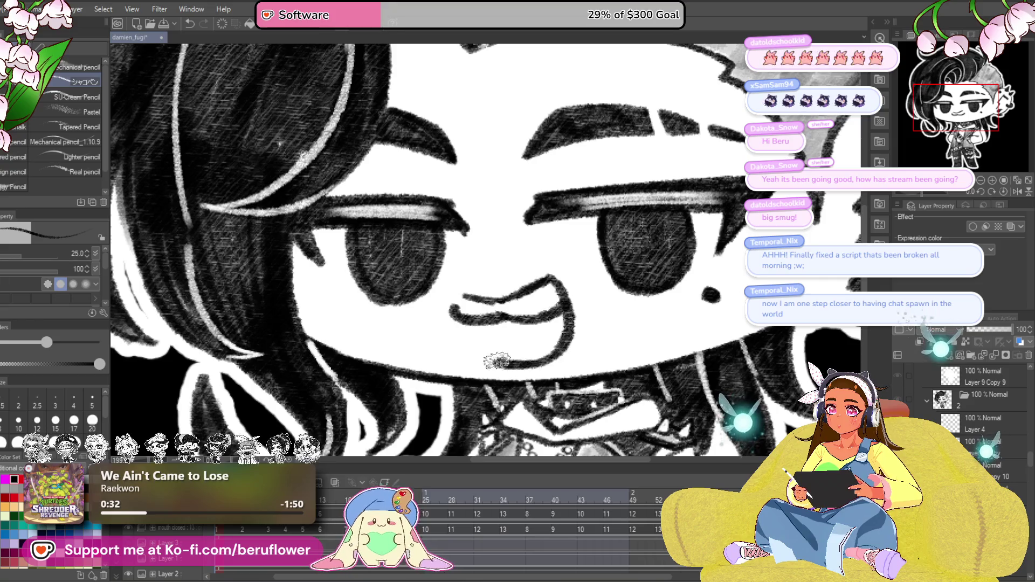
left_click_drag(497, 361, 459, 319)
key("ctrl+z")
key("ctrl+z")
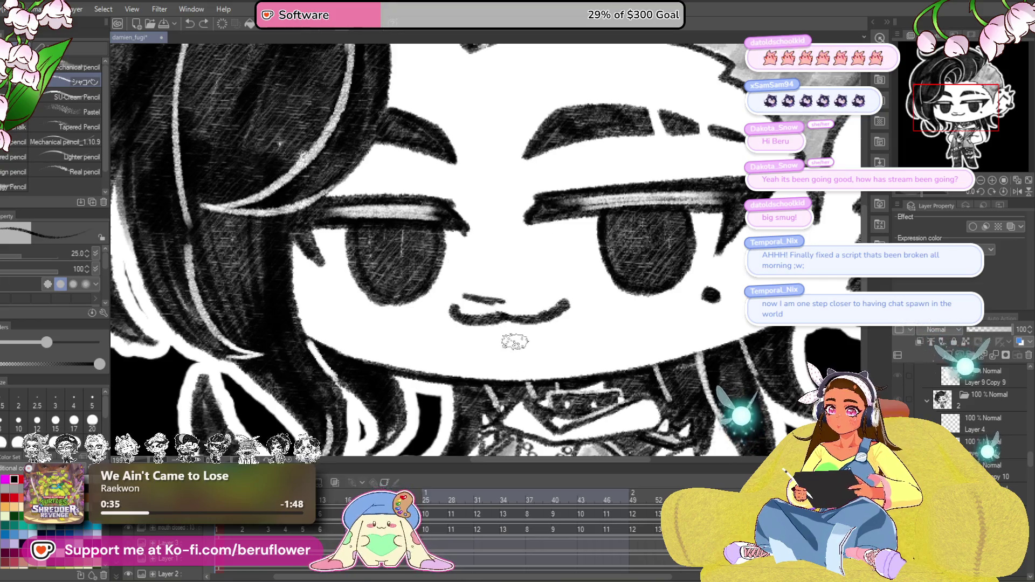
left_click_drag(544, 370, 526, 336)
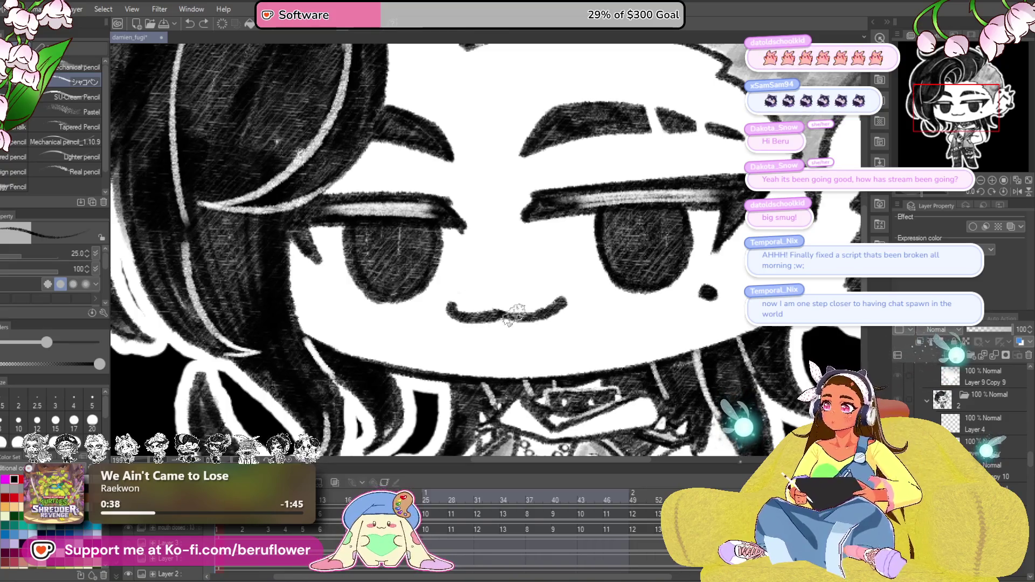
Step: Draw the wide open mouth outline down toward the chin in place of the smirk
left_click_drag(488, 293, 555, 274)
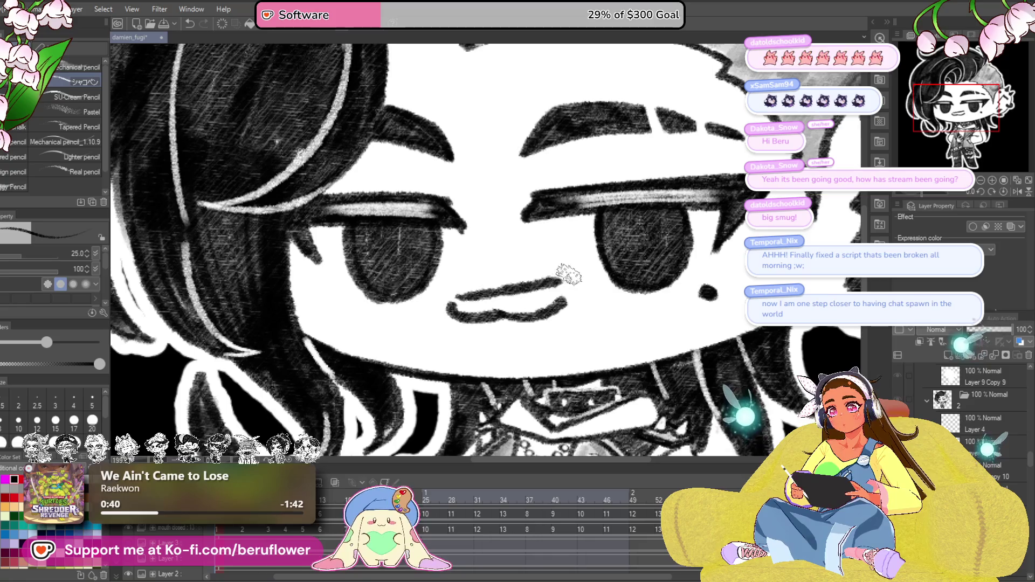
key("ctrl+z")
left_click_drag(445, 315, 442, 308)
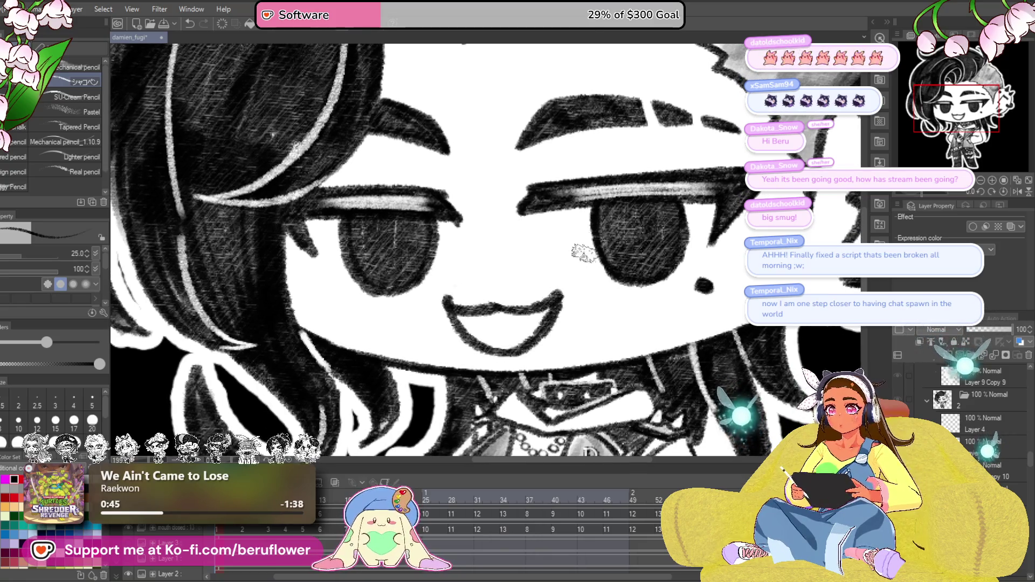
key("ctrl+z")
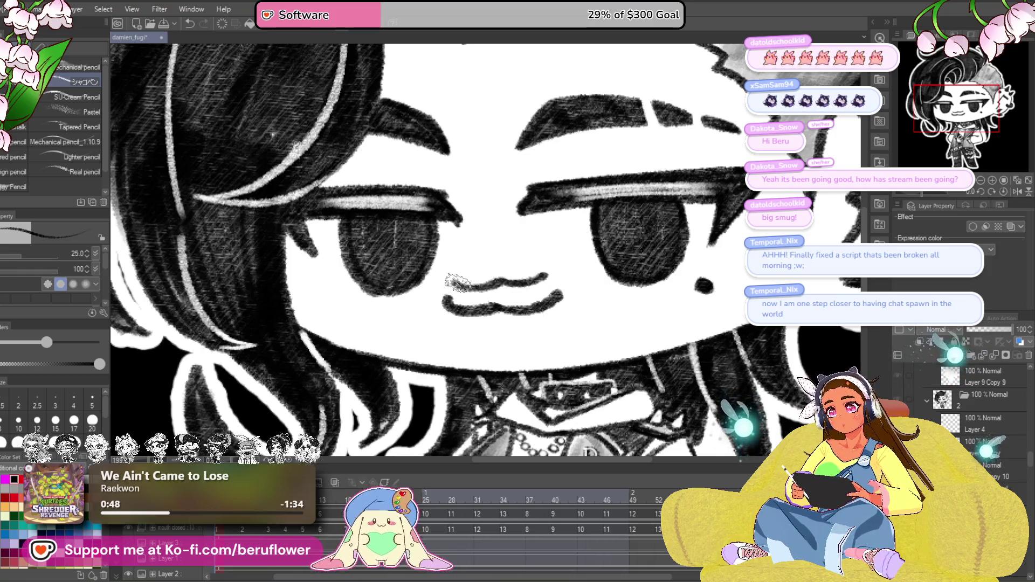
left_click_drag(457, 283, 480, 343)
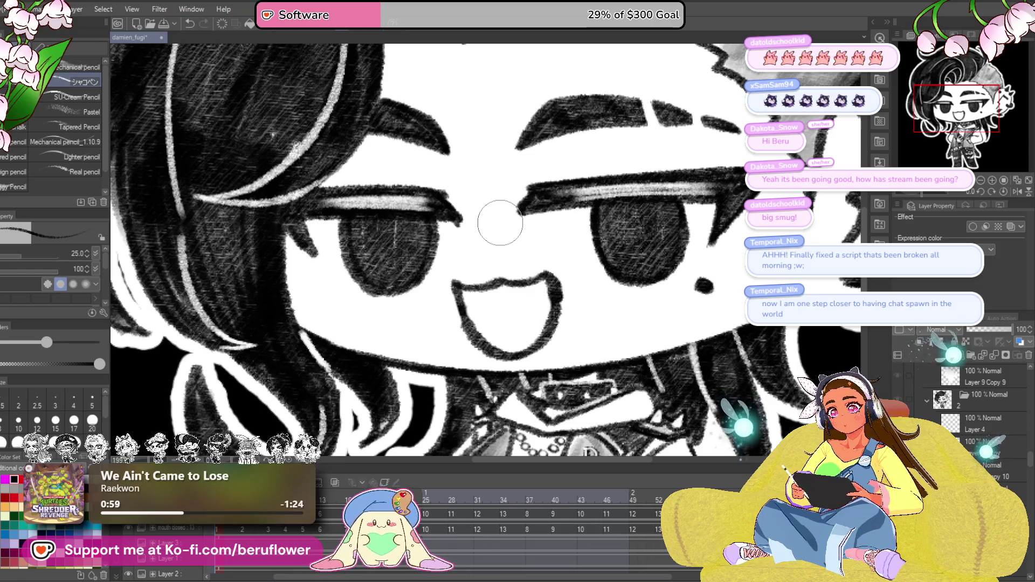
left_click_drag(557, 353, 534, 321)
key("m")
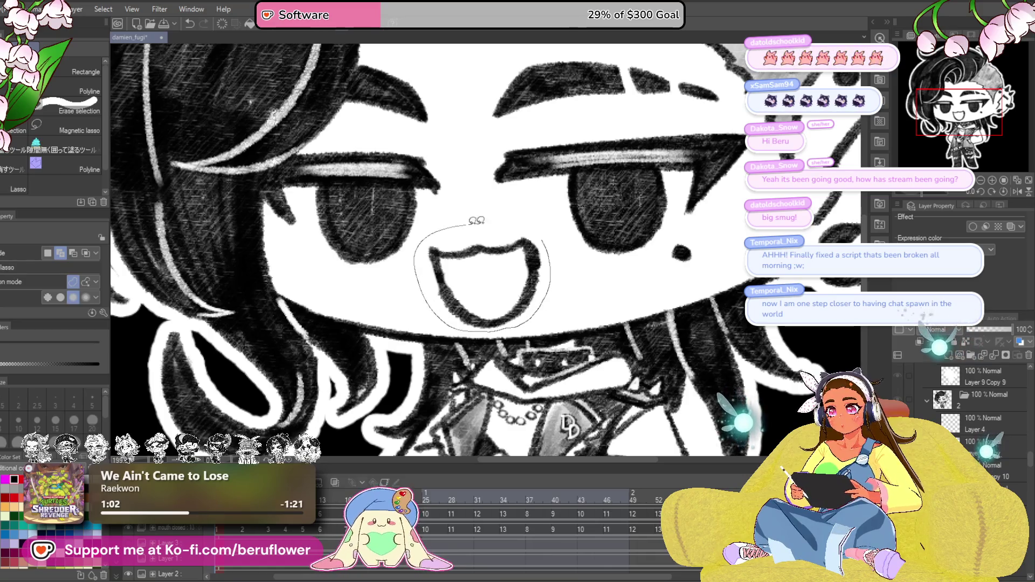
Step: Lasso the open mouth, enlarge it with a slight clockwise tilt, and deselect
left_click_drag(477, 221, 481, 224)
key("ctrl+t")
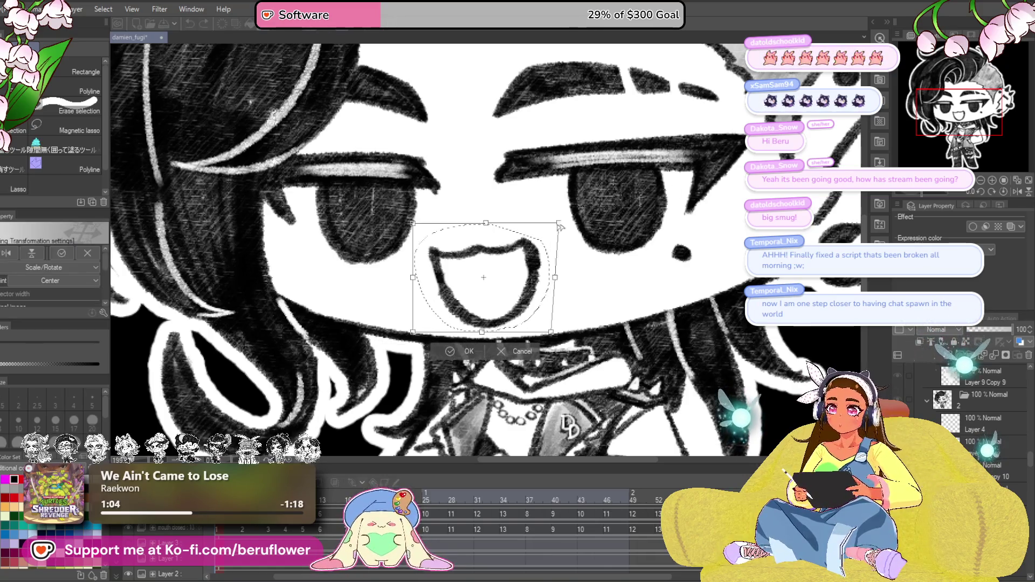
left_click_drag(560, 227, 571, 225)
mouse_move(551, 336)
left_mouse_down()
mouse_move(563, 343)
mouse_move(535, 324)
left_mouse_up()
mouse_move(598, 231)
left_mouse_down()
mouse_move(588, 239)
mouse_move(588, 223)
left_mouse_up()
left_click_drag(555, 282, 558, 297)
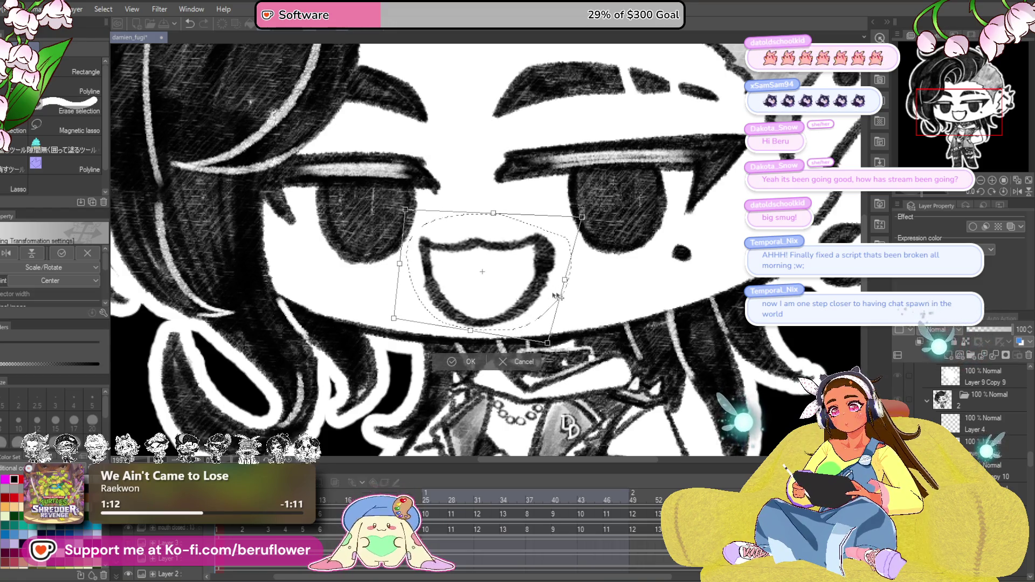
key("Return")
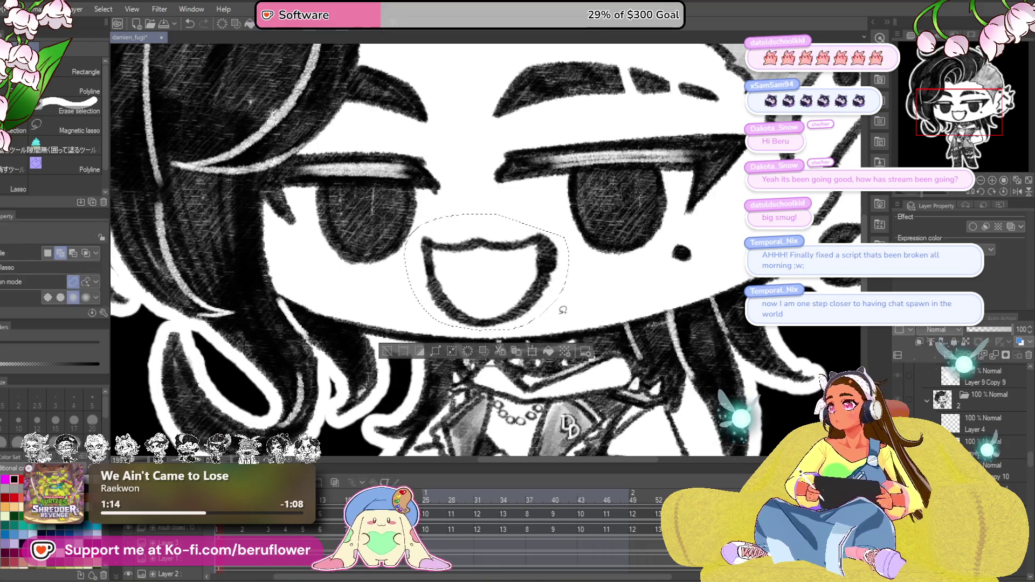
key("ctrl+d")
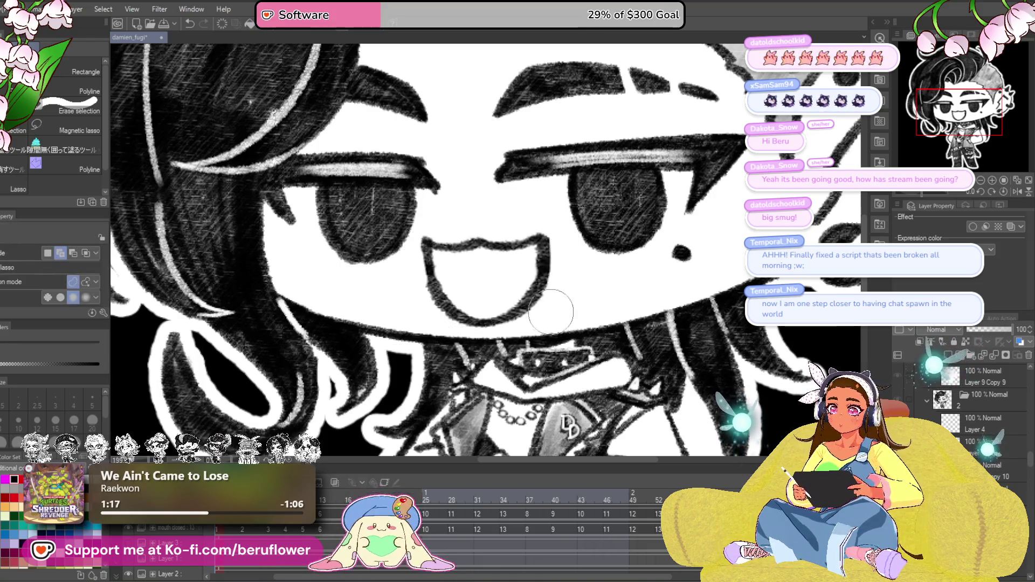
key("ctrl+0")
scroll(369, 393, "up", 3)
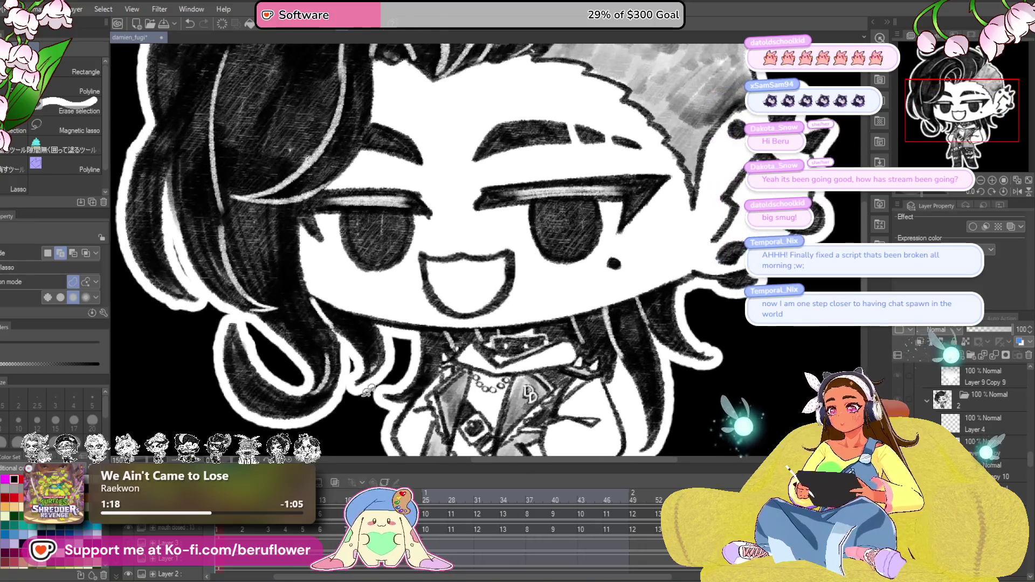
Step: Compare mouth versions and shade the upper part of the open mouth with the pencil
key("ctrl+z")
key("ctrl+y")
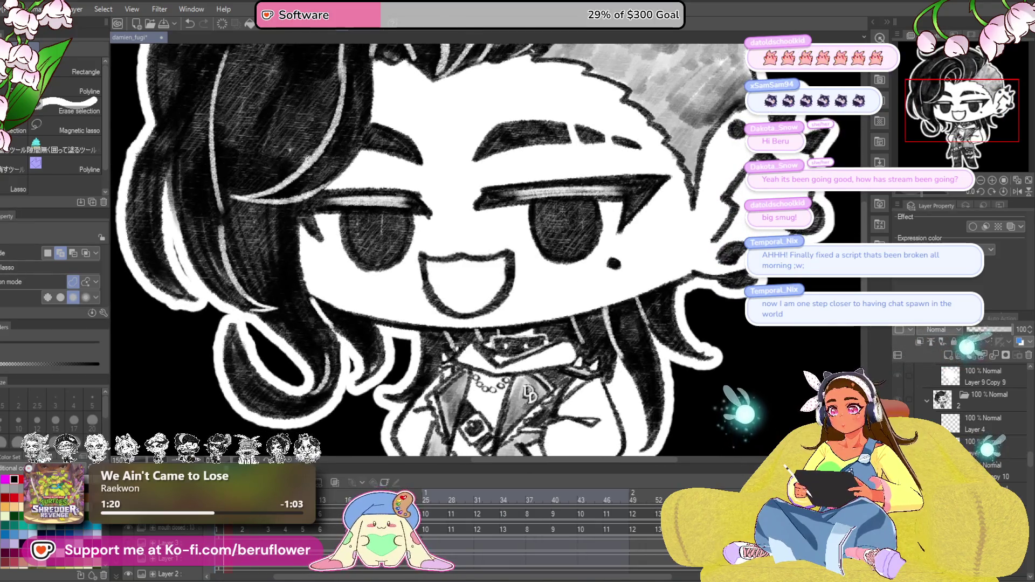
key("p")
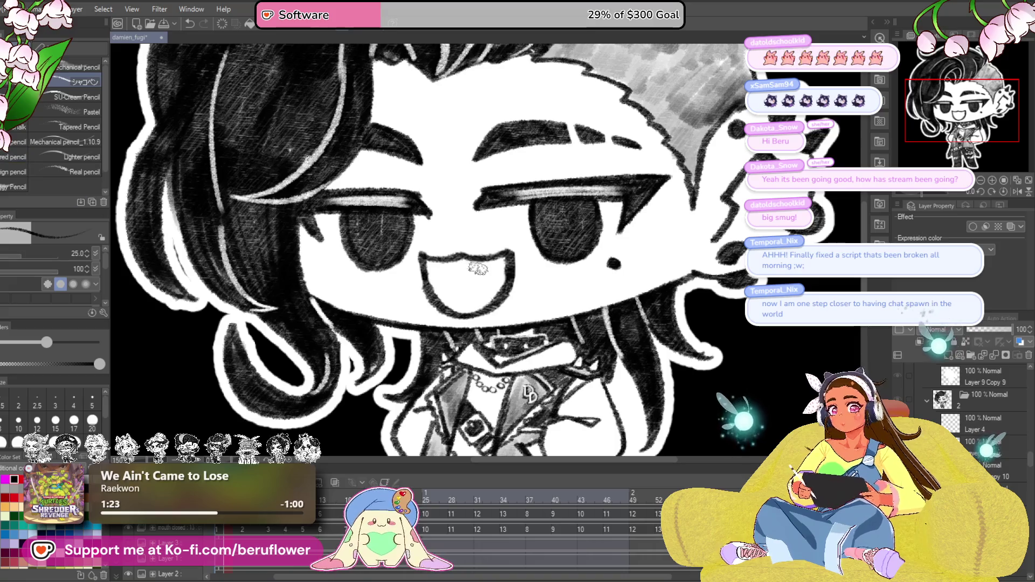
key("ctrl+0")
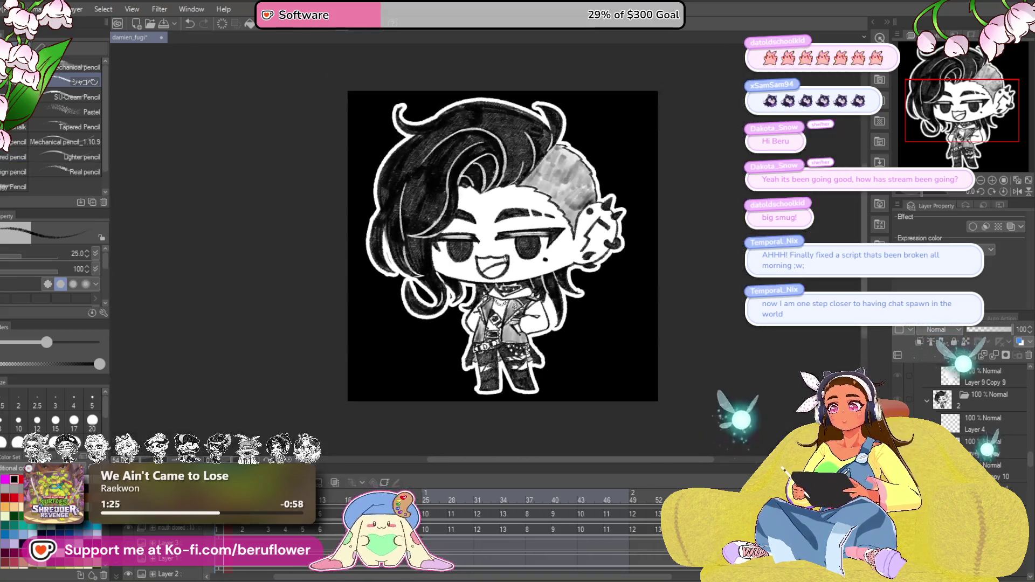
scroll(477, 286, "up", 5)
scroll(477, 286, "up", 2)
mouse_move(477, 286)
left_mouse_down()
mouse_move(294, 294)
mouse_move(360, 313)
mouse_move(320, 278)
left_mouse_up()
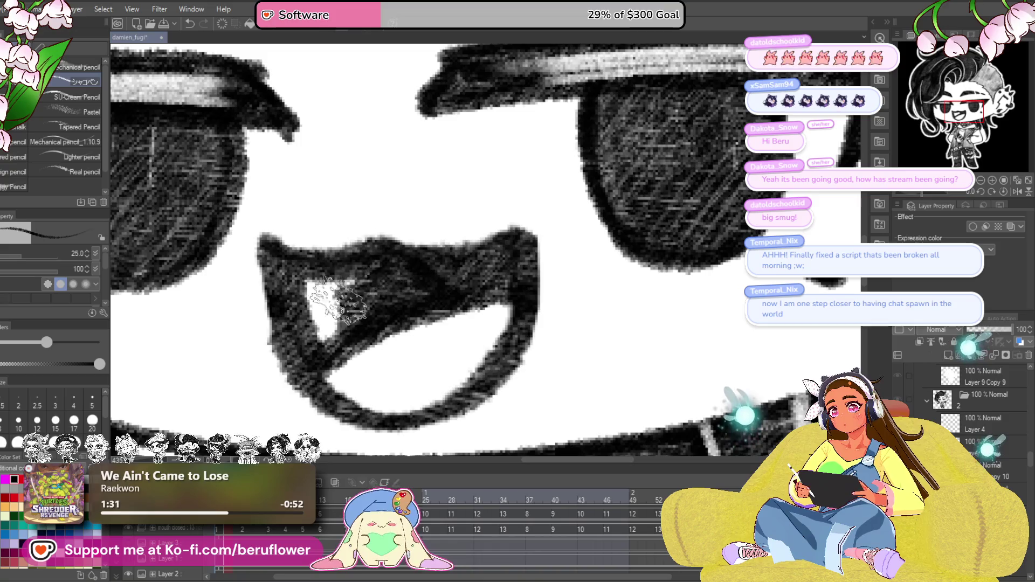
key("ctrl+minus")
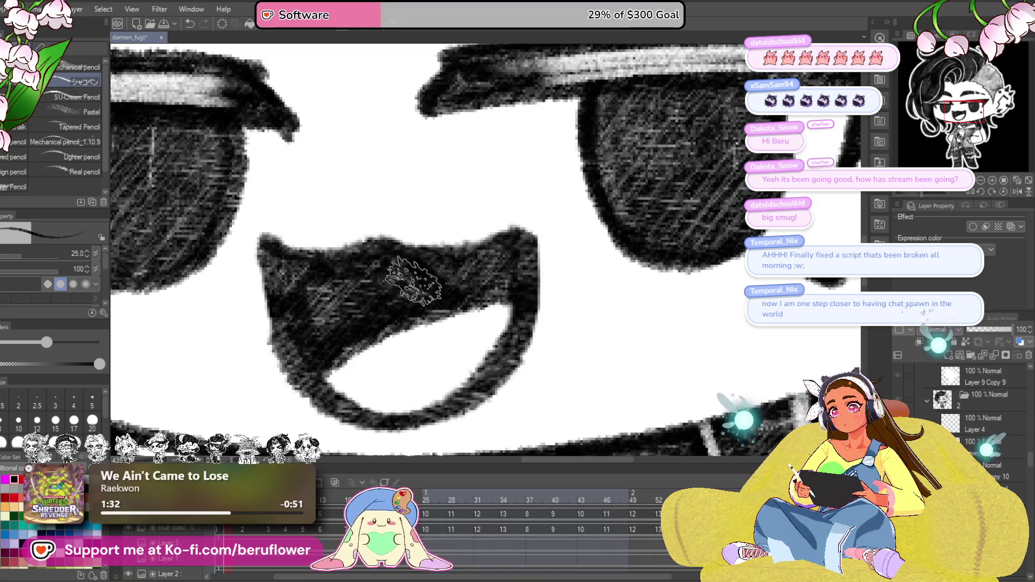
scroll(286, 254, "down", 3)
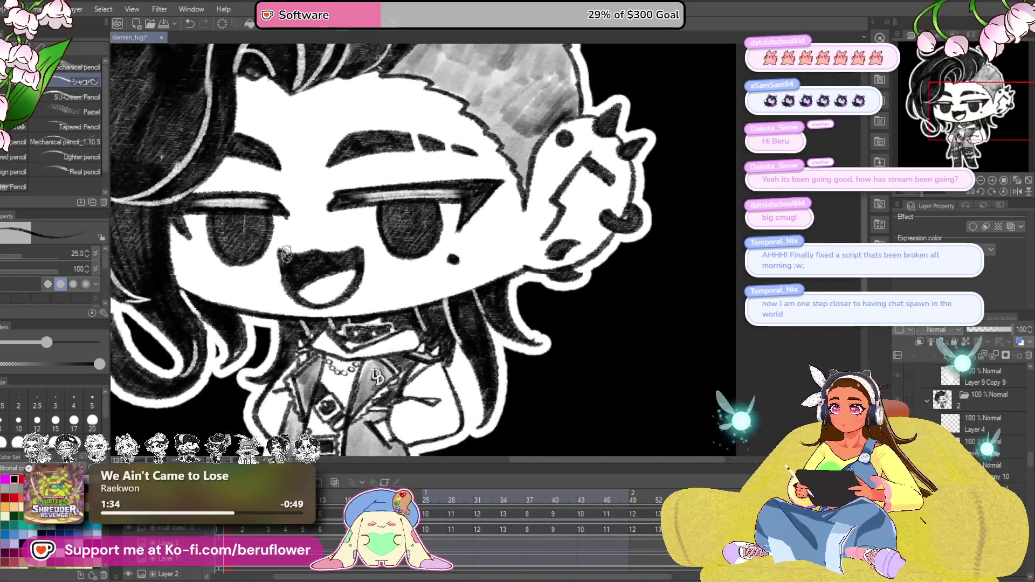
scroll(387, 288, "up", 2)
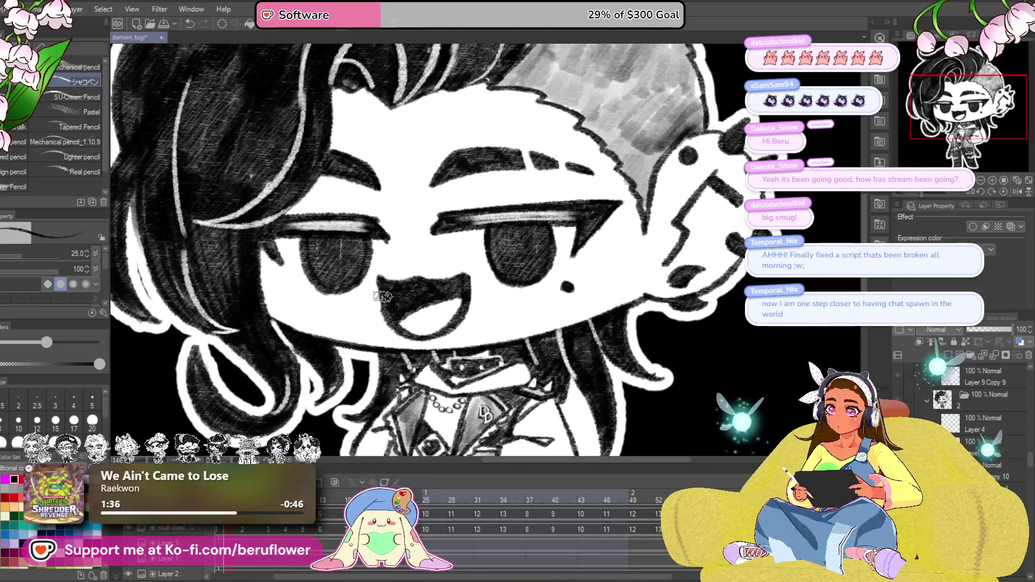
left_click_drag(638, 329, 624, 309)
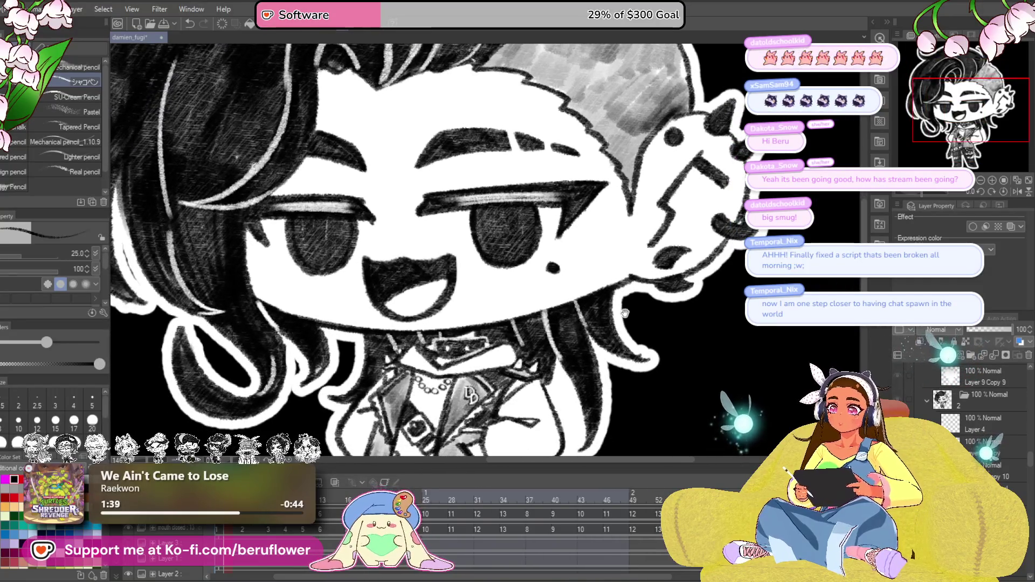
Step: Copy the open mouth onto the smirking frame and fade it to 38% opacity as a guide
key("m")
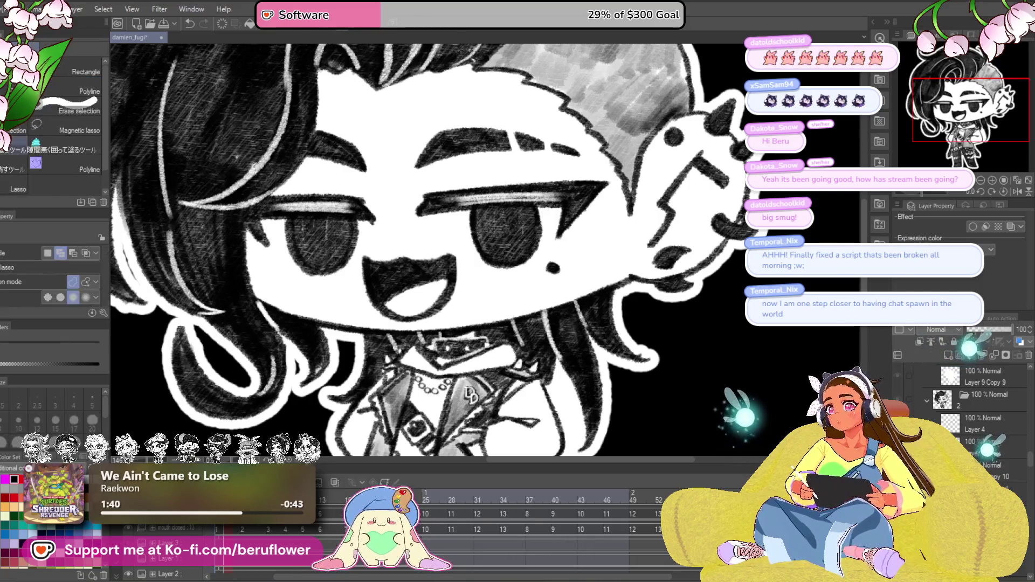
left_click_drag(449, 243, 427, 315)
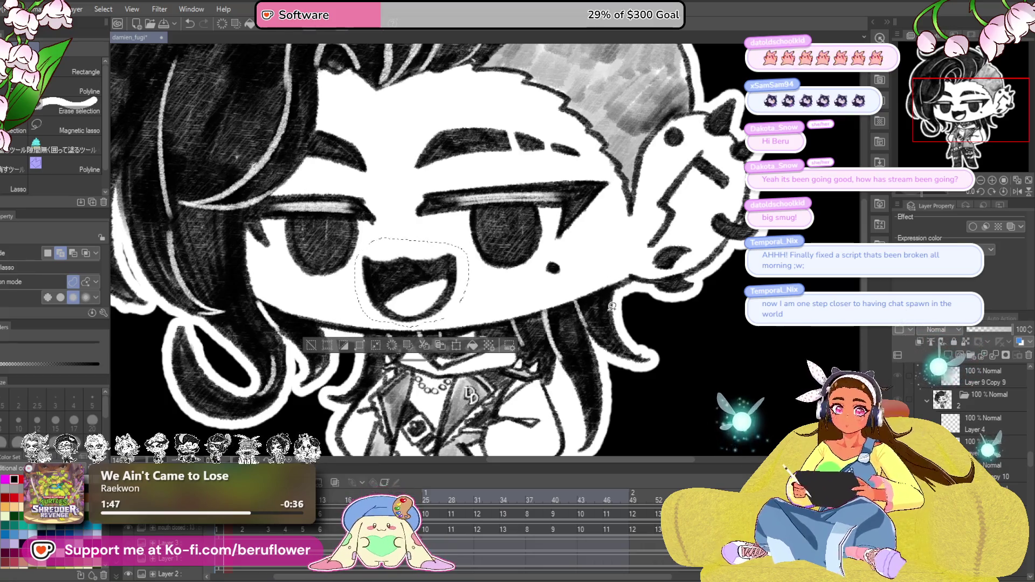
key("ctrl+d")
key("ctrl+Right")
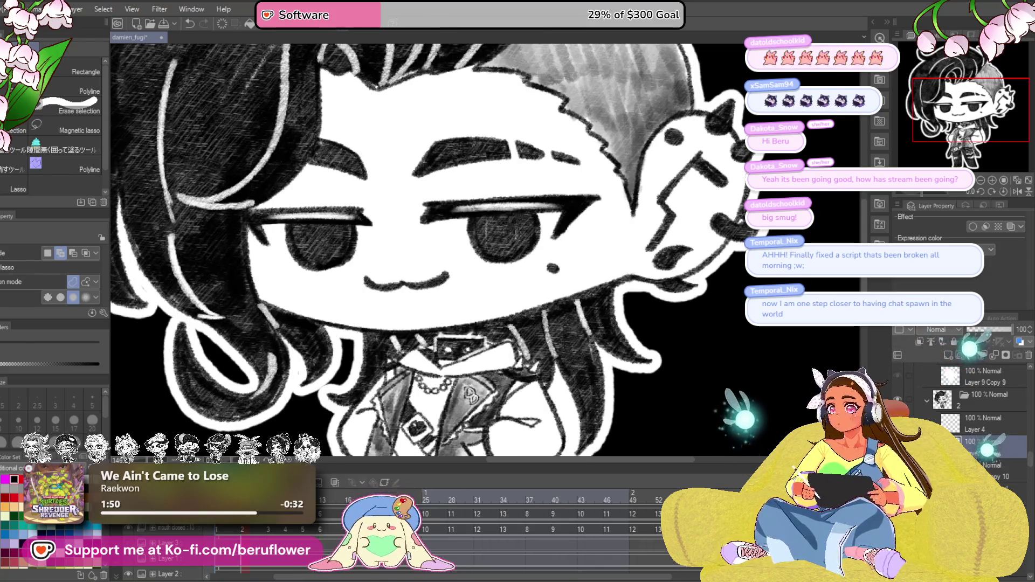
left_click_drag(1011, 329, 985, 329)
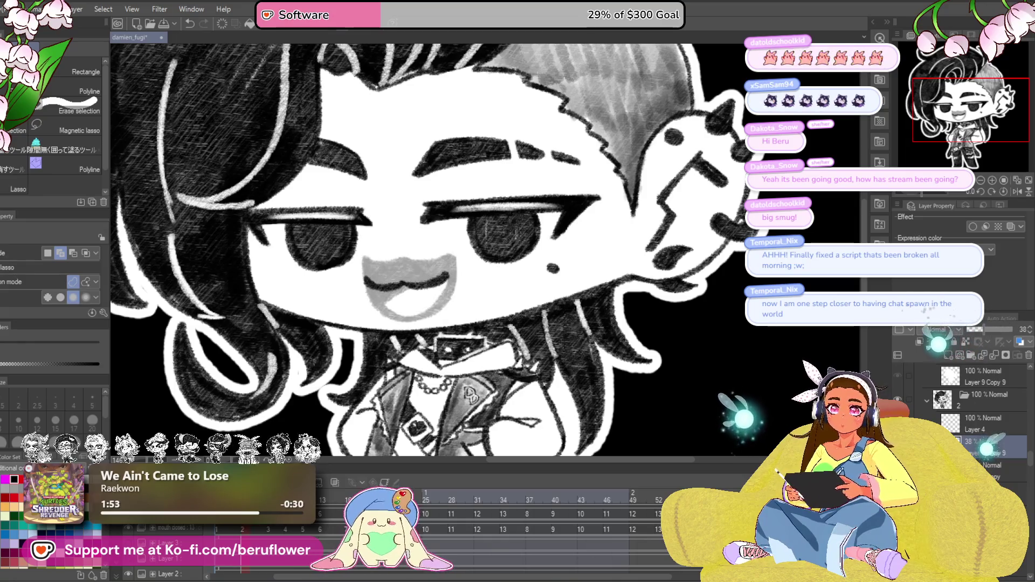
Step: On the smirk layer, erase the smile line and pencil a shaded open mouth over the guide
left_click(998, 465)
mouse_move(445, 278)
left_mouse_down()
mouse_move(400, 291)
mouse_move(372, 284)
left_mouse_up()
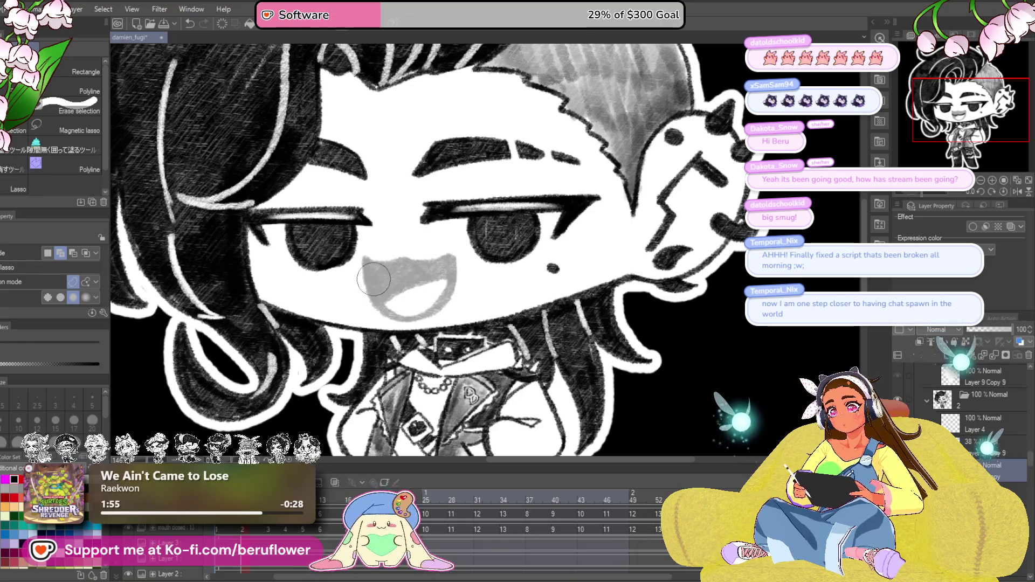
key("p")
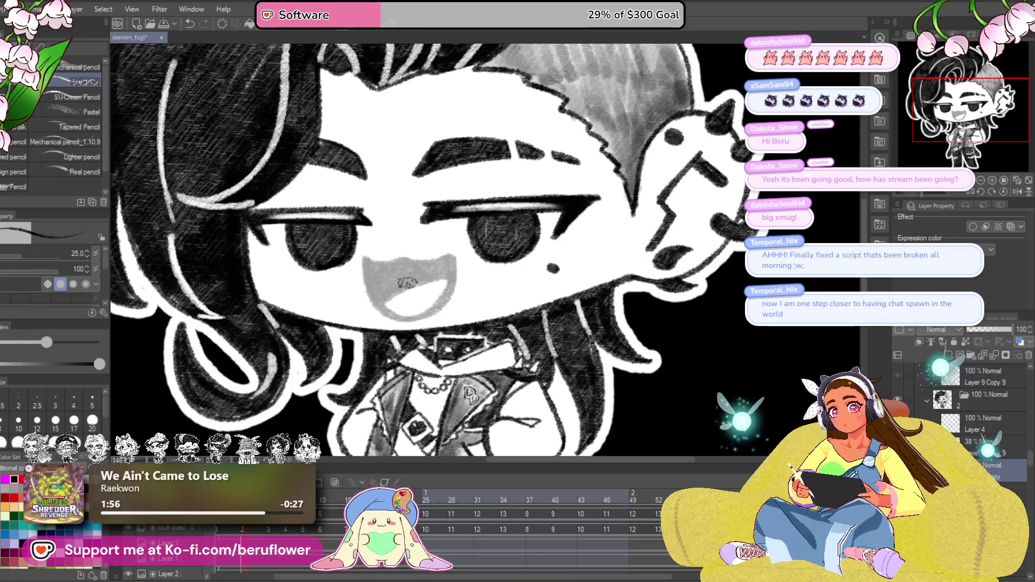
scroll(344, 263, "up", 3)
left_click_drag(333, 212, 372, 318)
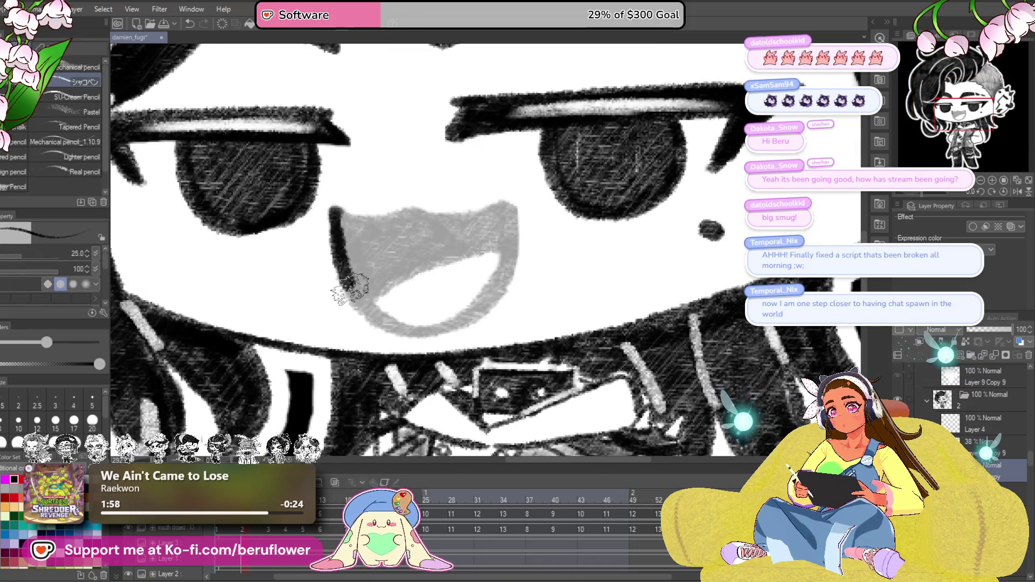
left_click_drag(382, 221, 458, 218)
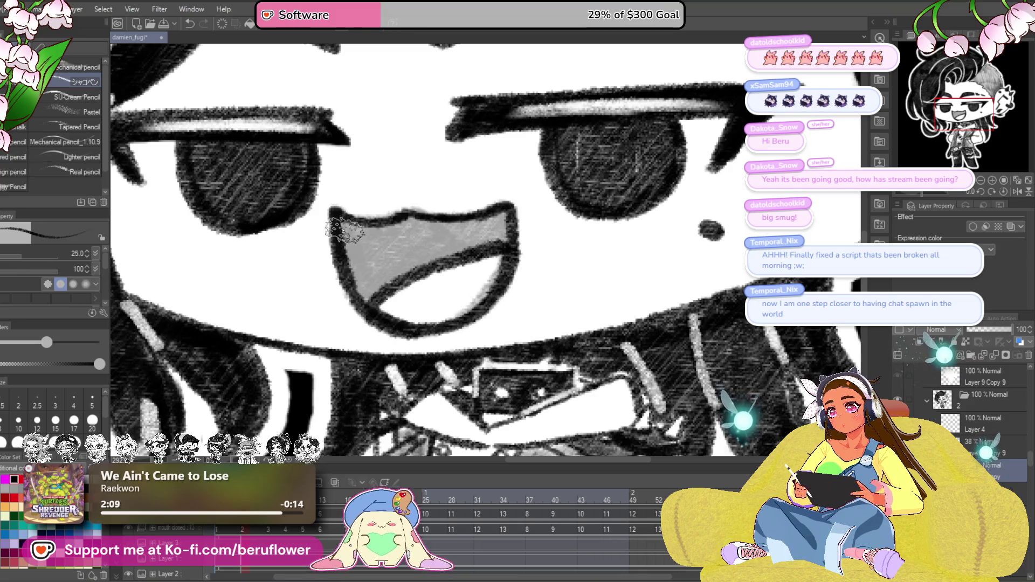
mouse_move(415, 310)
left_mouse_down()
mouse_move(345, 232)
mouse_move(372, 291)
mouse_move(426, 248)
mouse_move(459, 237)
mouse_move(485, 253)
mouse_move(499, 213)
mouse_move(453, 237)
mouse_move(410, 221)
mouse_move(351, 237)
mouse_move(404, 253)
mouse_move(351, 232)
mouse_move(385, 279)
left_mouse_up()
Step: Delete the faded 38% mouth guide layer
scroll(384, 280, "down", 4)
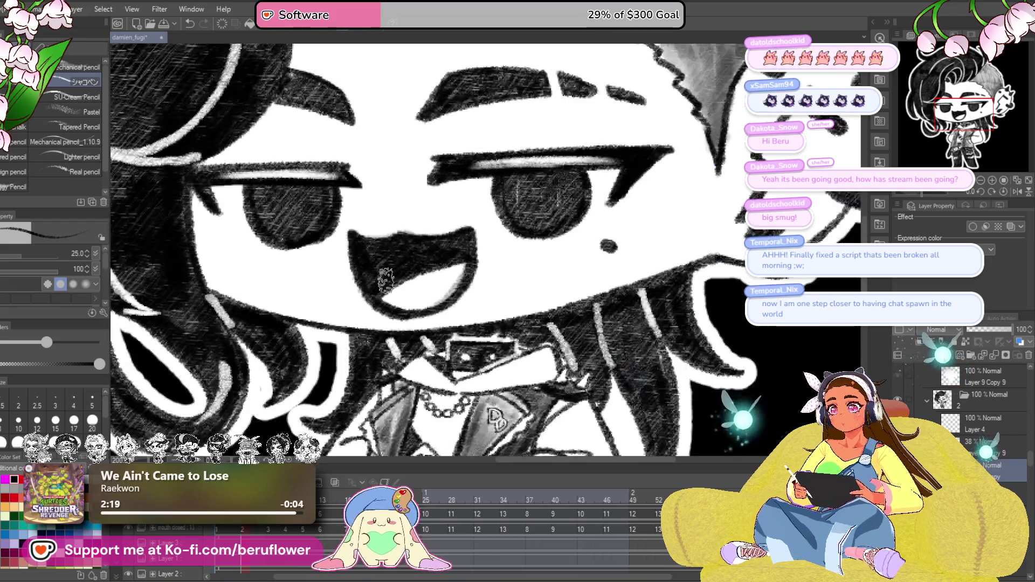
scroll(377, 280, "up", 4)
scroll(371, 279, "down", 4)
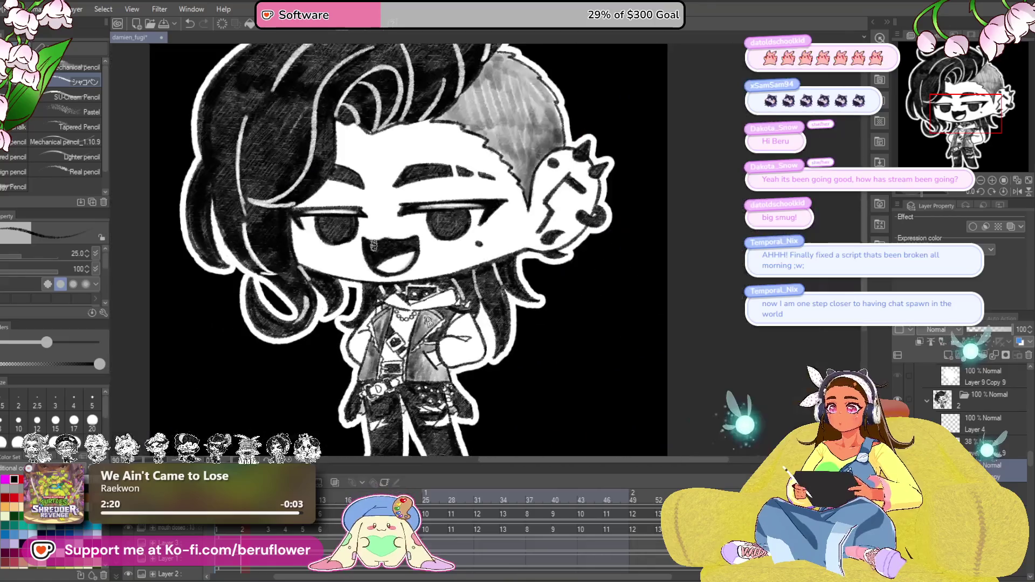
mouse_move(758, 365)
left_mouse_down()
mouse_move(754, 356)
mouse_move(747, 386)
left_mouse_up()
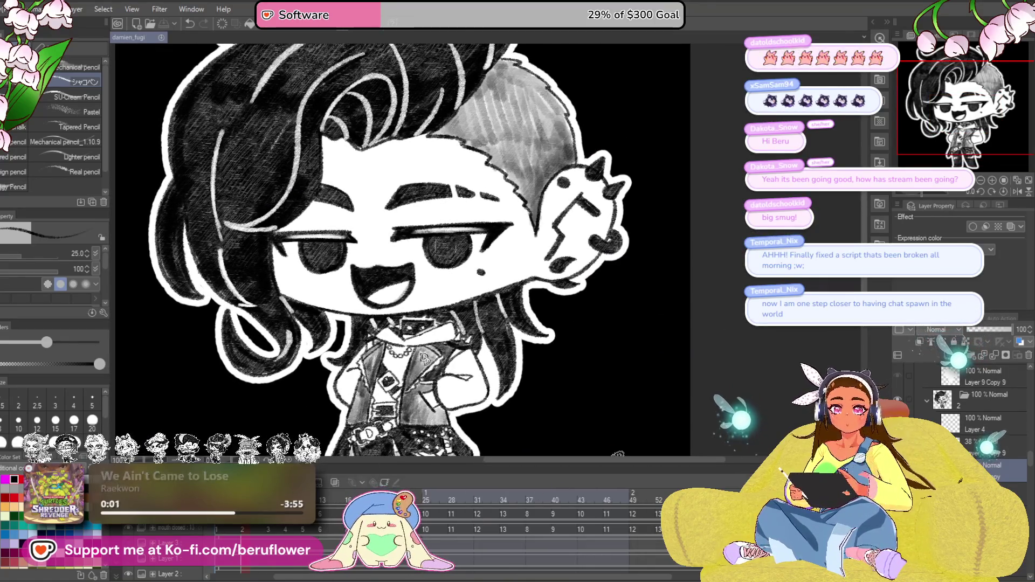
left_click(993, 447)
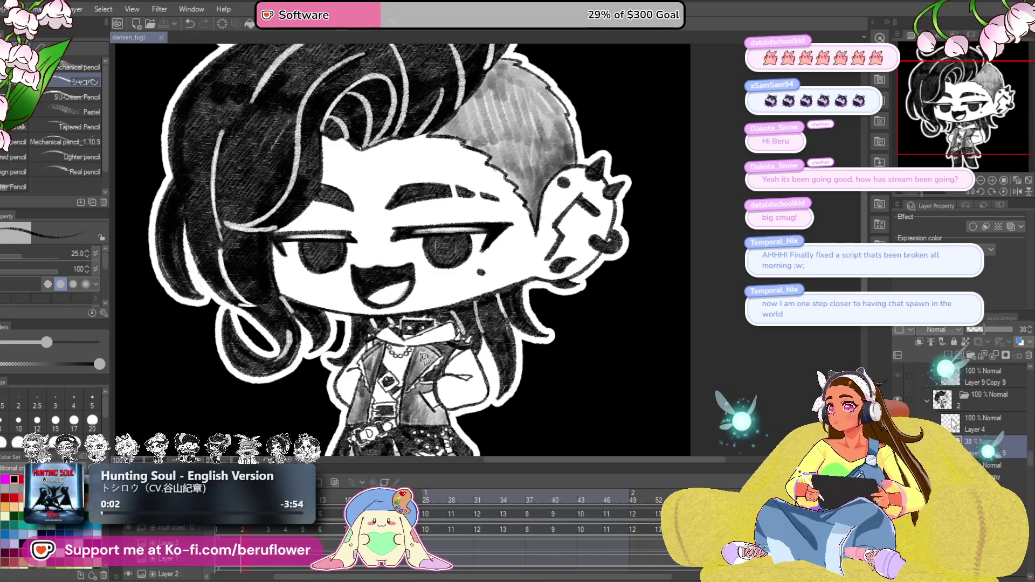
left_click(1029, 357)
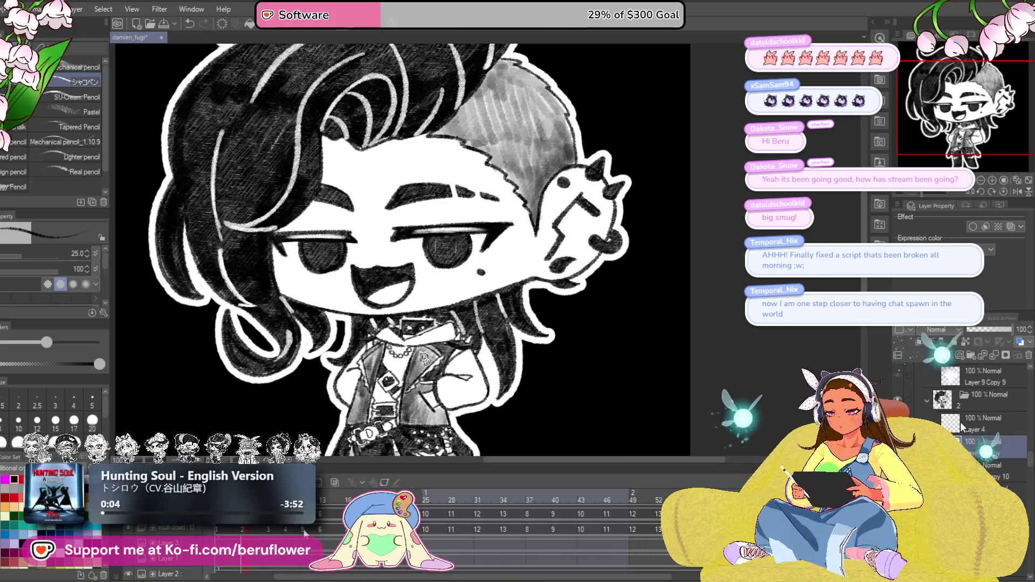
Step: Duplicate the closed-eyed smirk layer and paste the open mouth onto a new layer as a guide
key("ctrl+v")
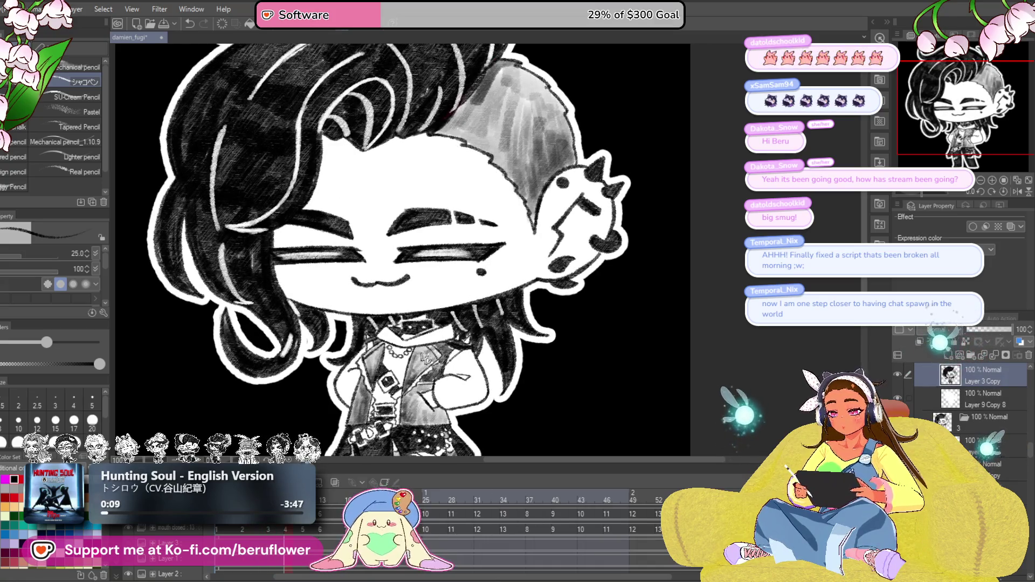
key("ctrl+shift+n")
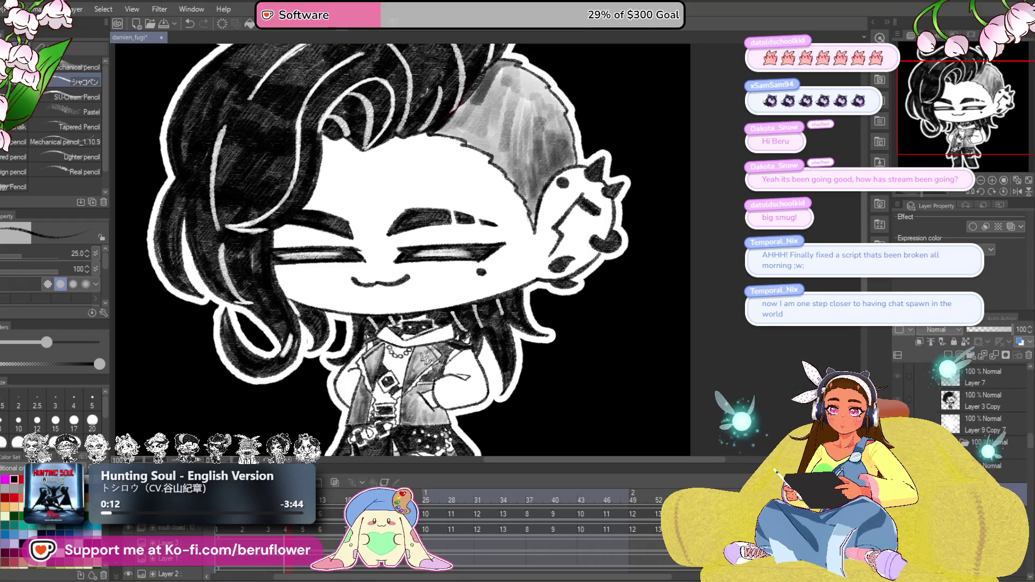
key("ctrl+v")
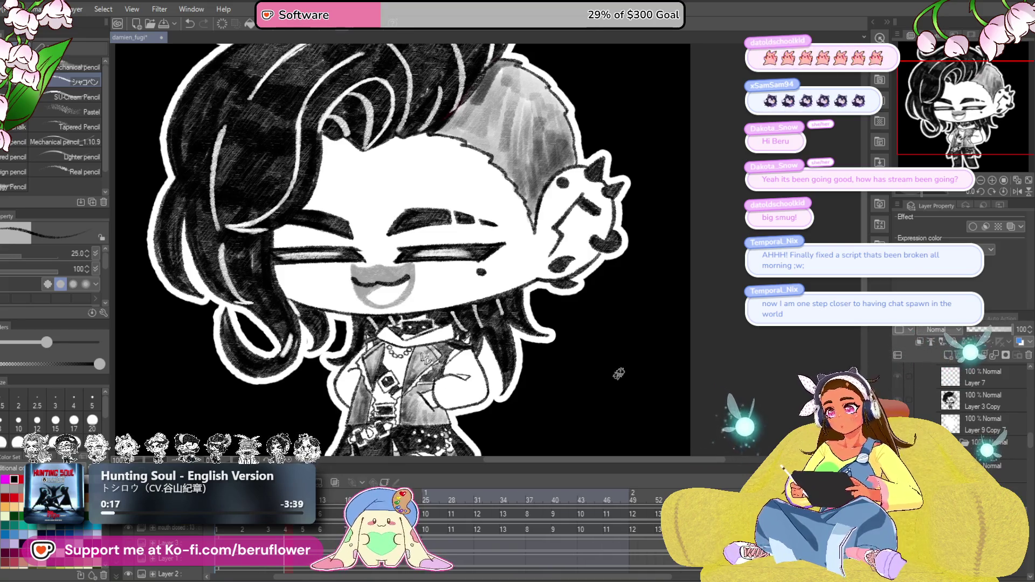
Step: Shade the inside and upper-right edge of the open mouth dark over the grey guide
scroll(619, 373, "up", 5)
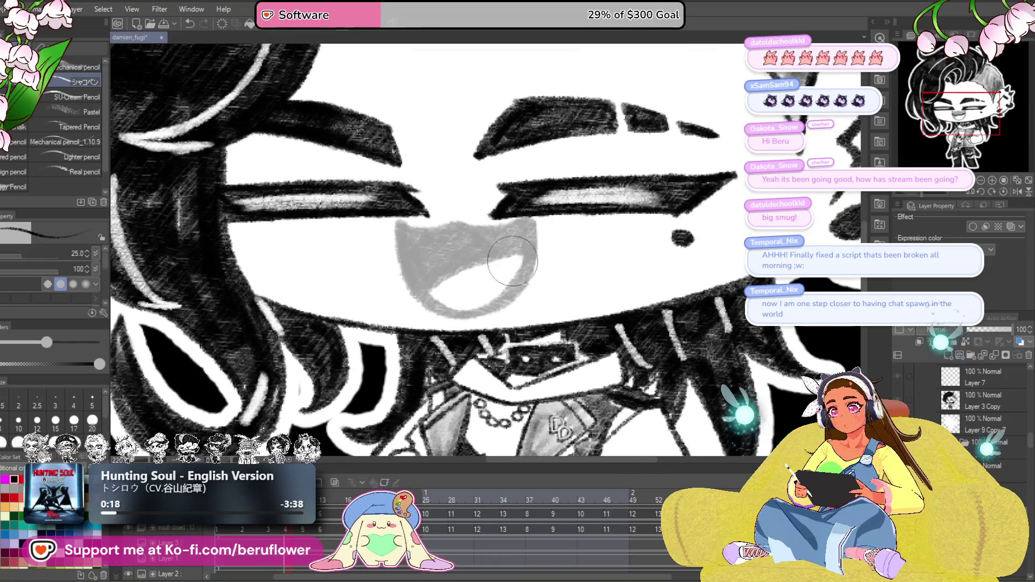
left_click_drag(510, 247, 512, 265)
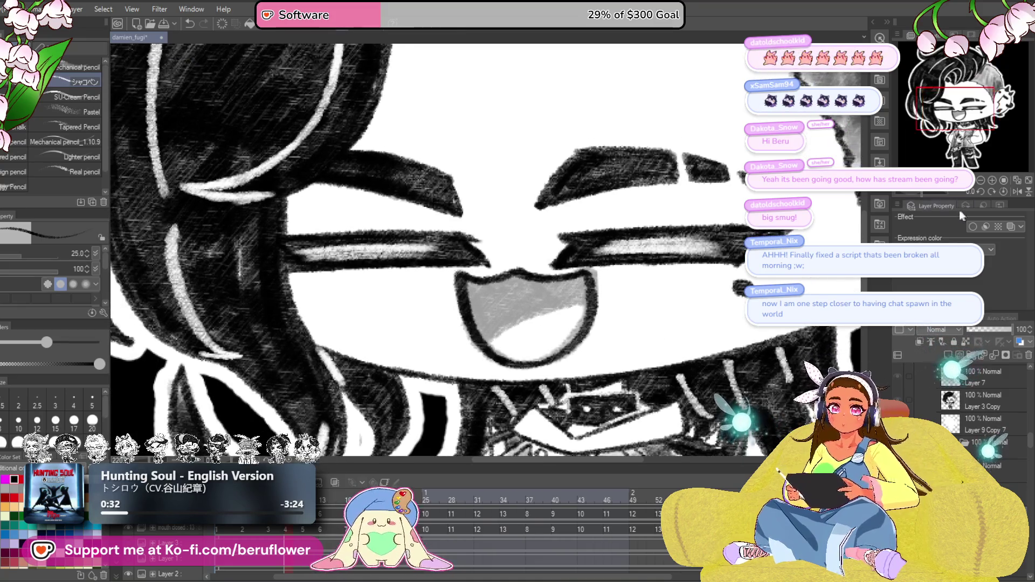
left_click_drag(912, 193, 923, 193)
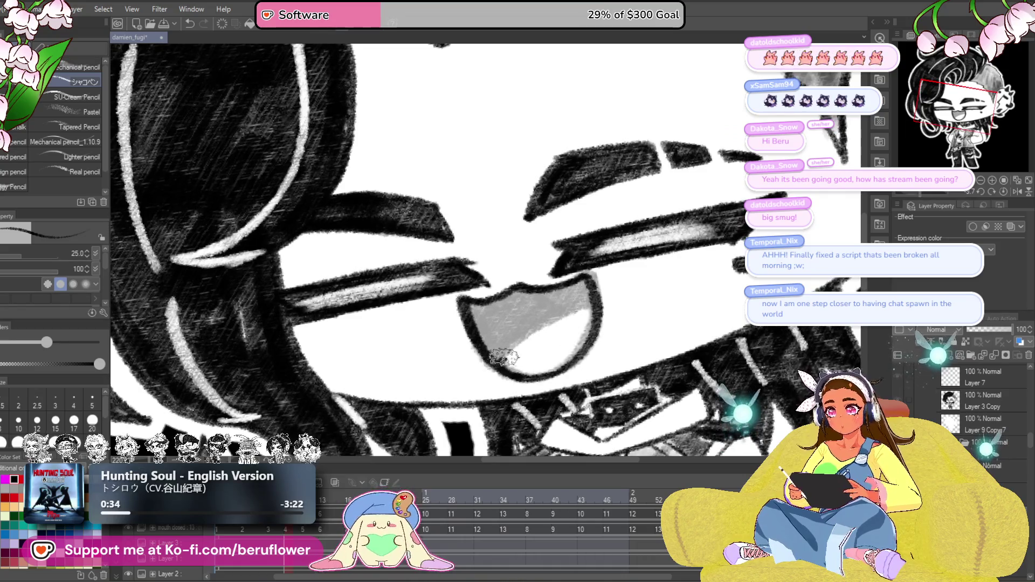
mouse_move(503, 357)
left_mouse_down()
mouse_move(588, 308)
mouse_move(526, 331)
left_mouse_up()
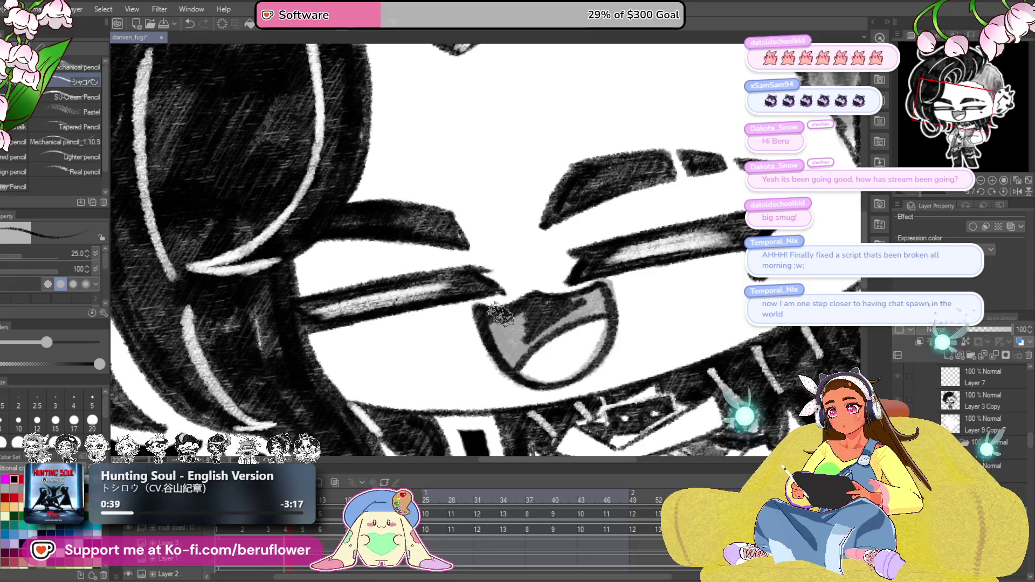
left_click_drag(510, 351, 533, 340)
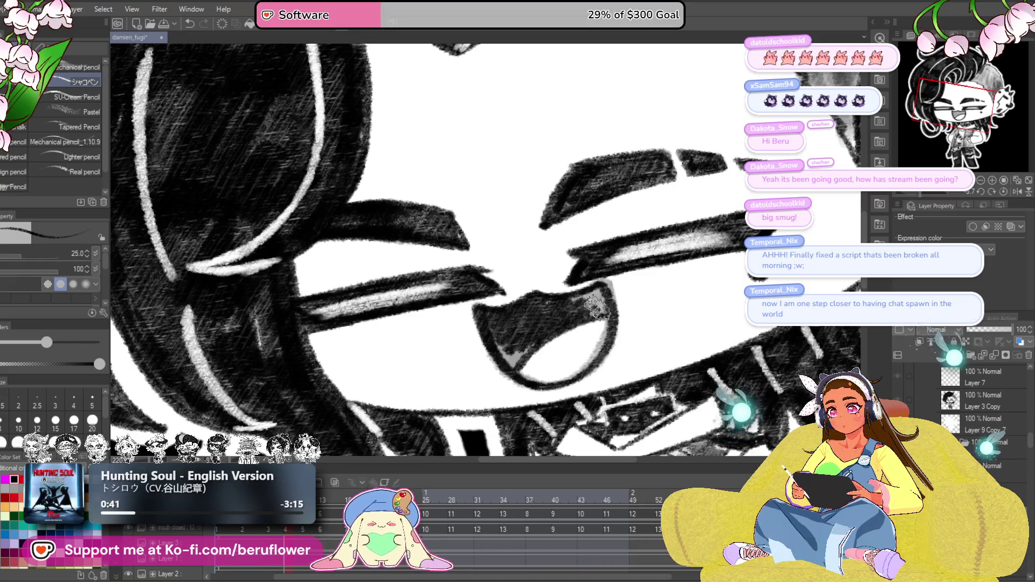
left_click_drag(576, 301, 599, 303)
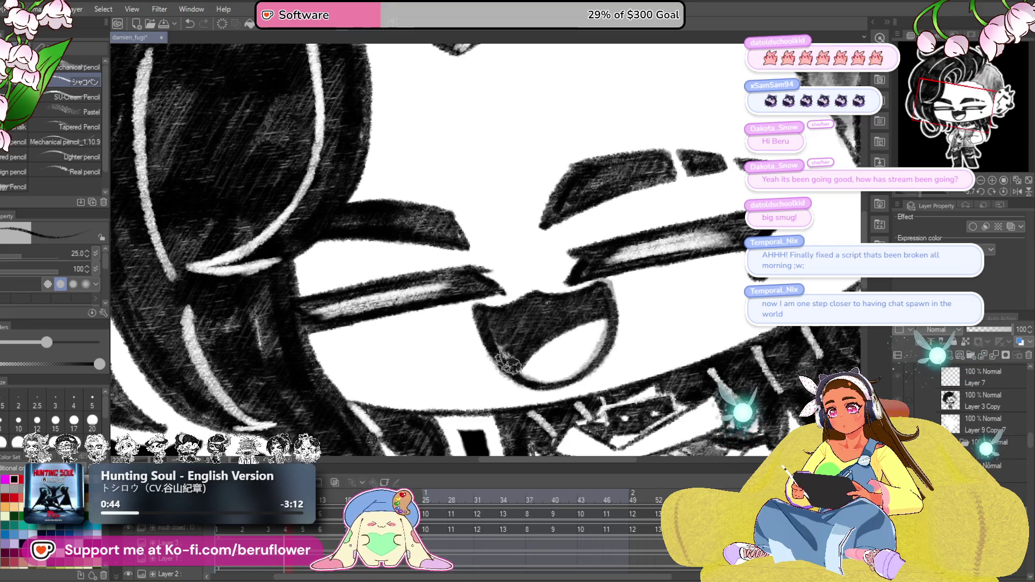
left_click(1017, 384)
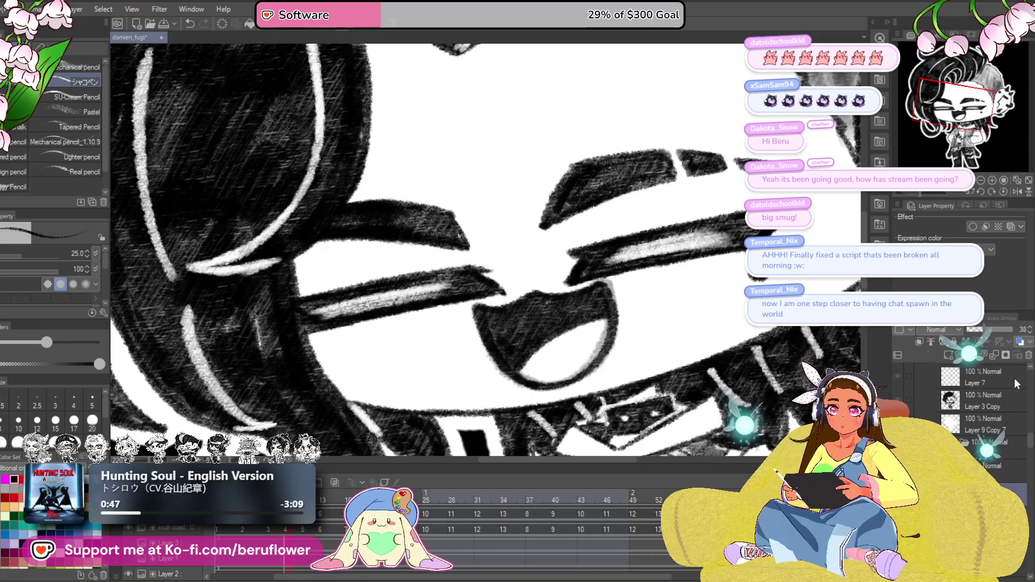
Step: Darken the mouth's right side, cover the old smile line, and ink the left edge on Layer 3 Copy
left_click(987, 407)
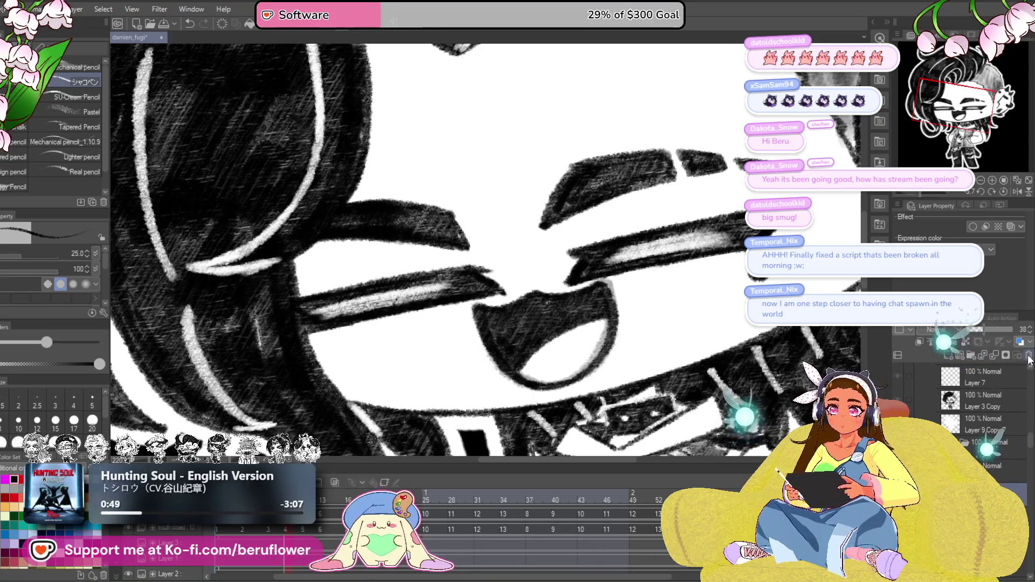
left_click(1003, 191)
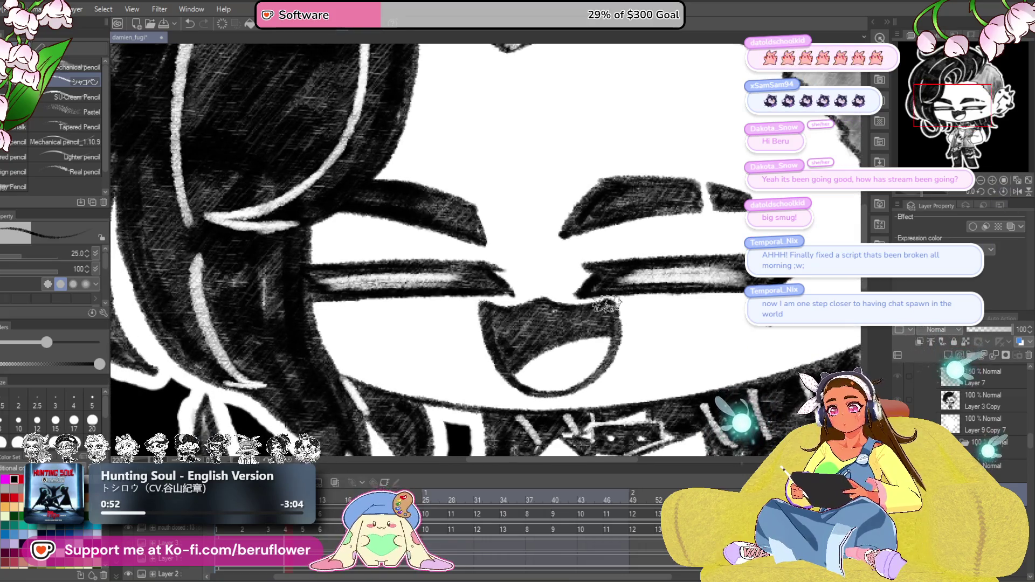
left_click_drag(604, 302, 588, 364)
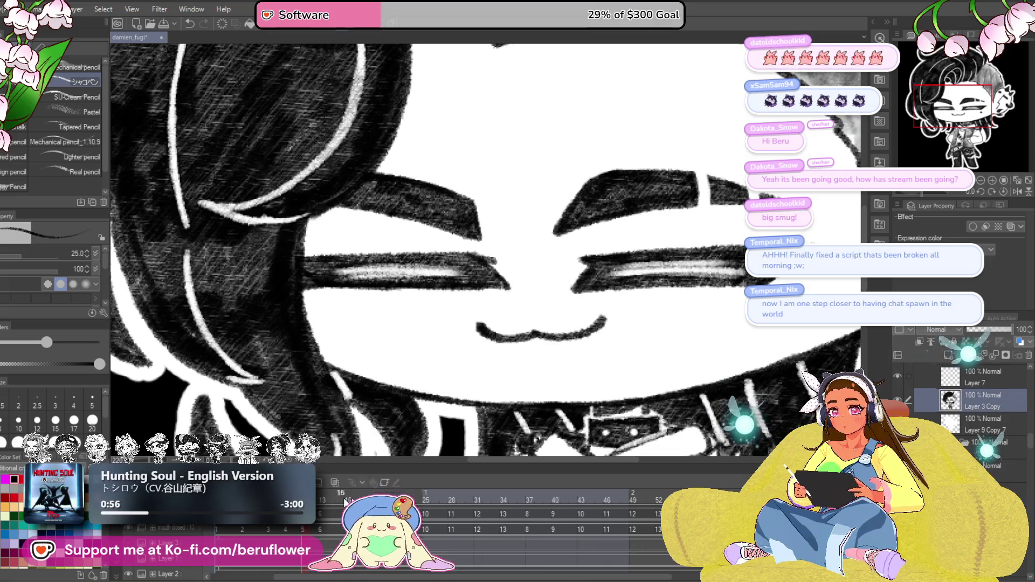
left_click(979, 409)
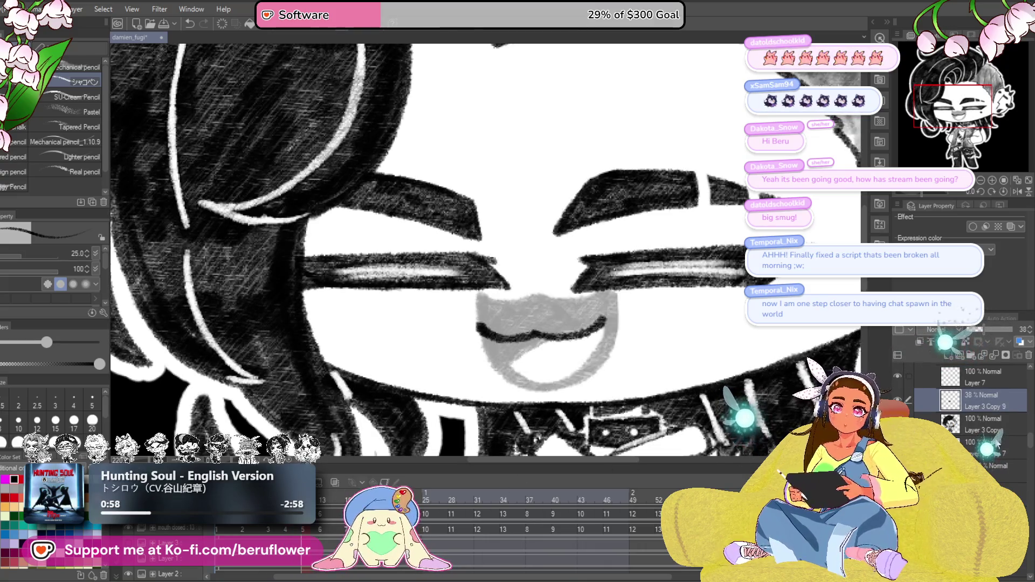
left_click(988, 419)
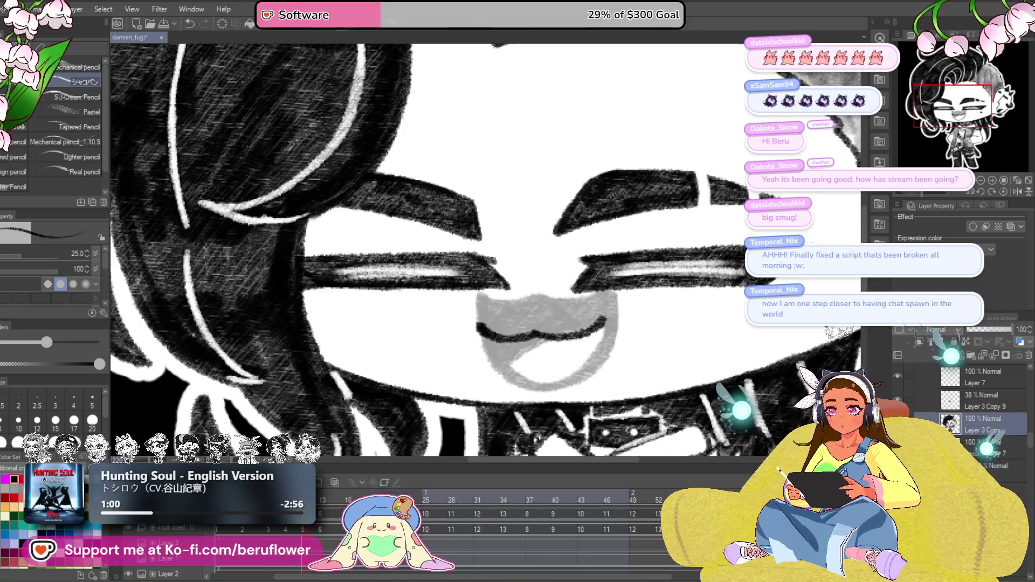
mouse_move(477, 324)
left_mouse_down()
mouse_move(586, 329)
mouse_move(567, 299)
left_mouse_up()
left_click_drag(458, 265, 484, 347)
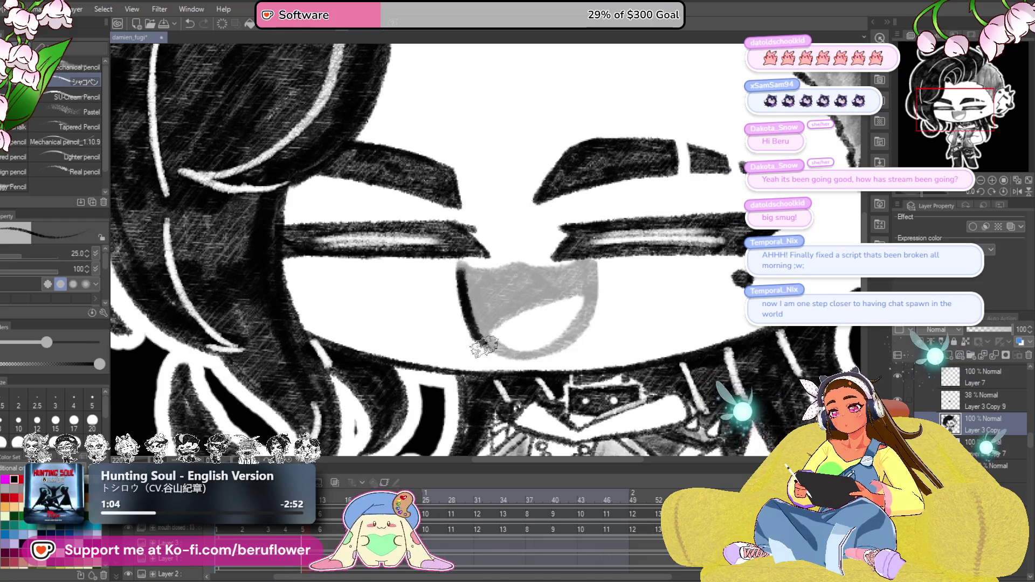
Step: Step forward through the next animation frames
key("alt+bracketleft")
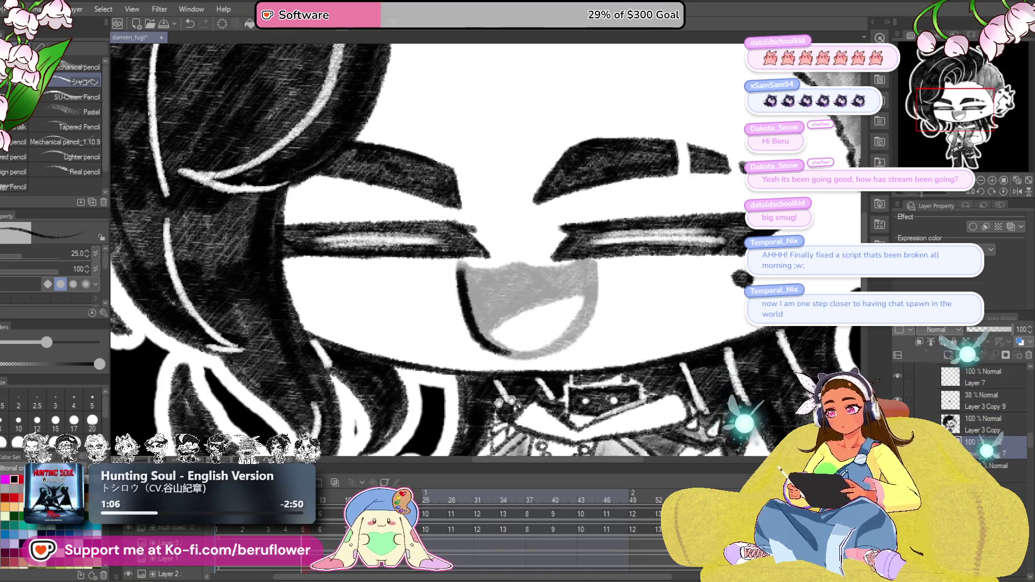
left_click_drag(499, 403, 520, 295)
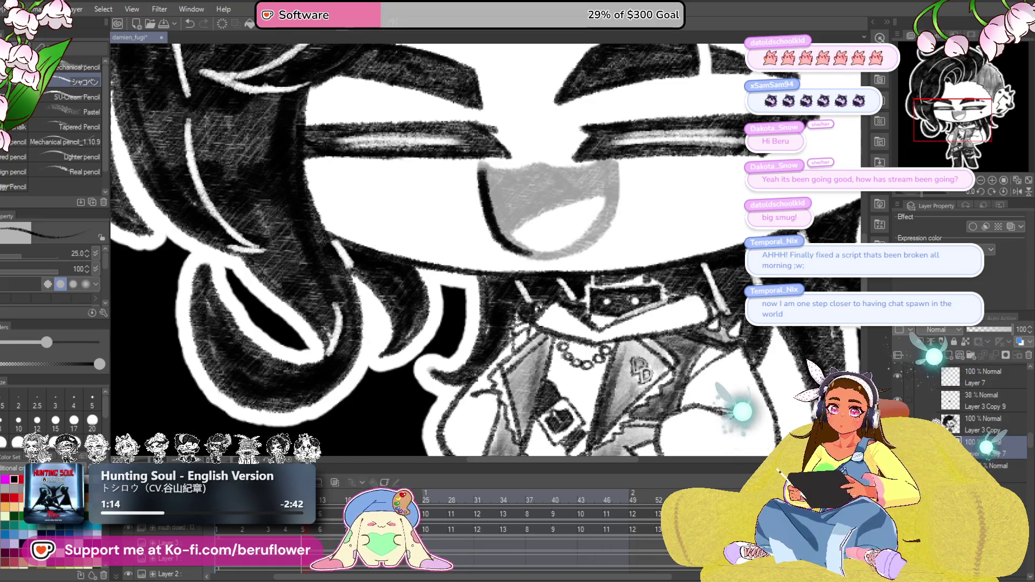
key("Right")
key("Right")
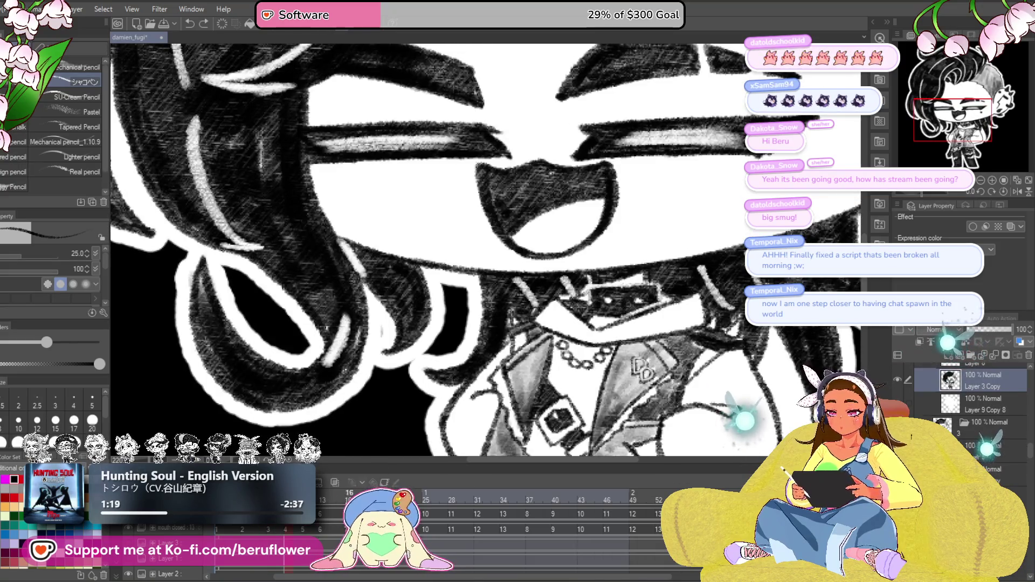
key("Right")
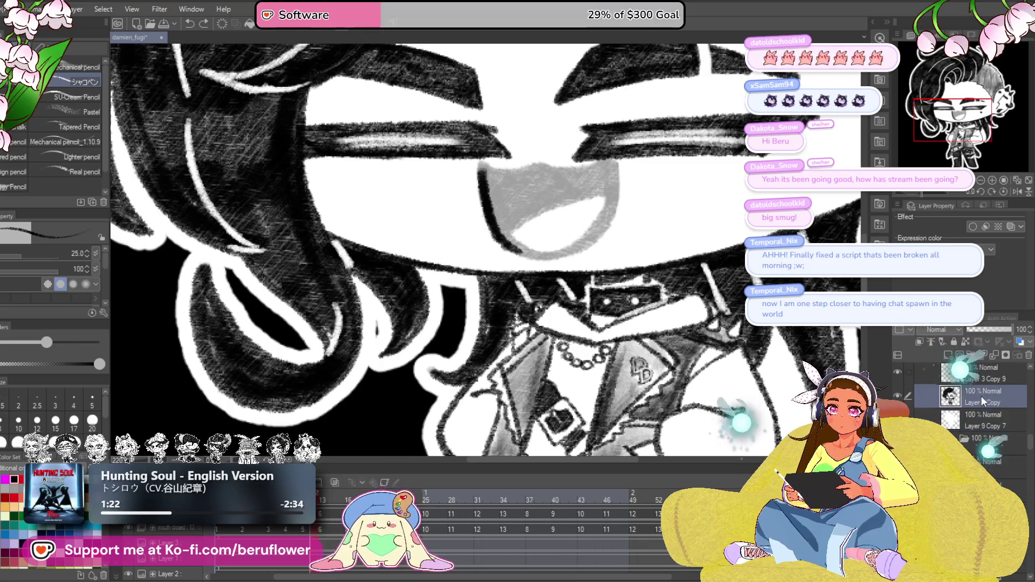
Step: With brush size 17, outline the open mouth and draw a diagonal tooth edge
key("Right")
scroll(520, 228, "up", 3)
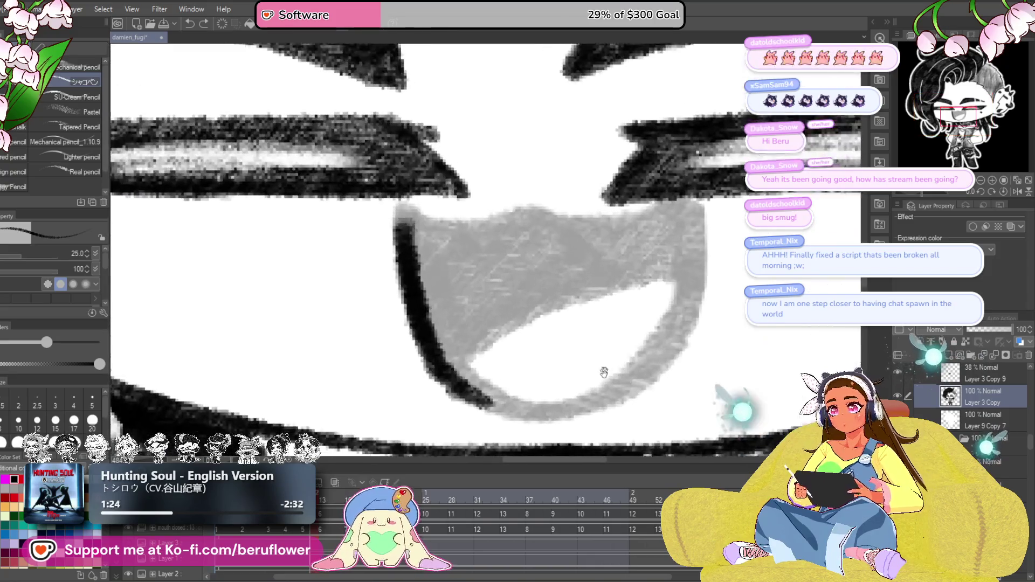
key("bracketleft")
key("bracketleft")
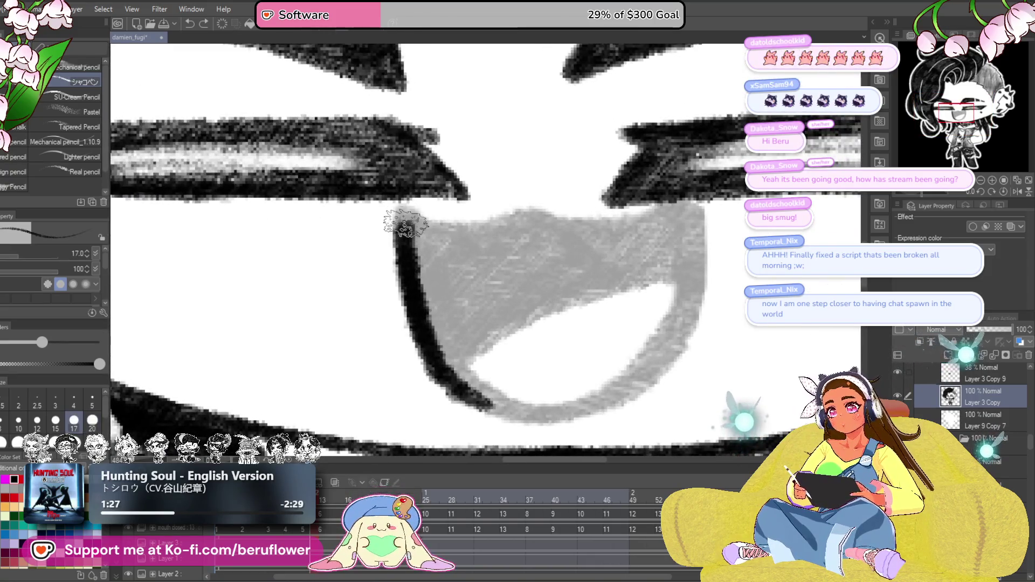
left_click_drag(424, 226, 537, 211)
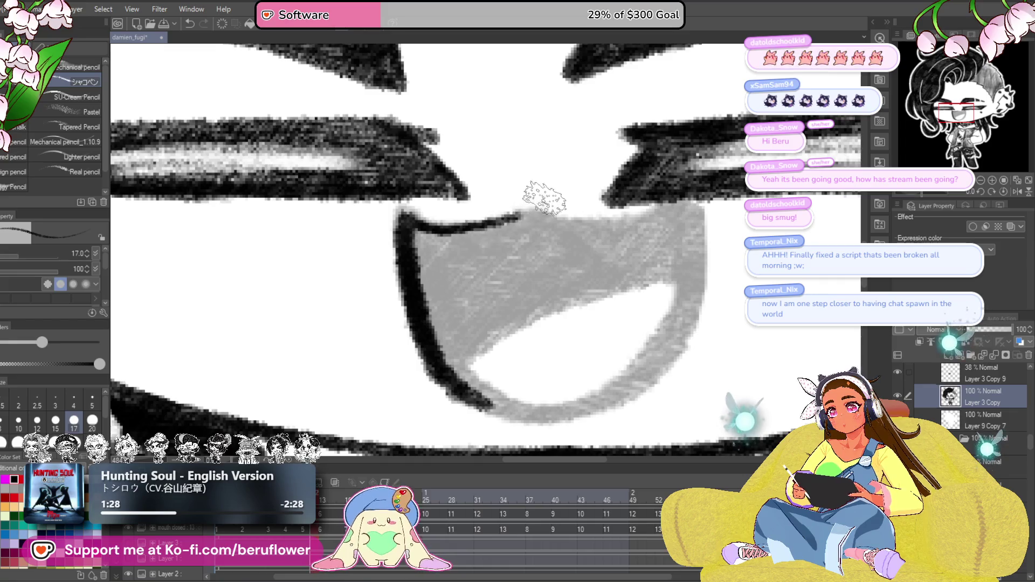
left_click_drag(698, 235, 690, 243)
mouse_move(632, 227)
left_mouse_down()
mouse_move(647, 373)
mouse_move(434, 377)
left_mouse_up()
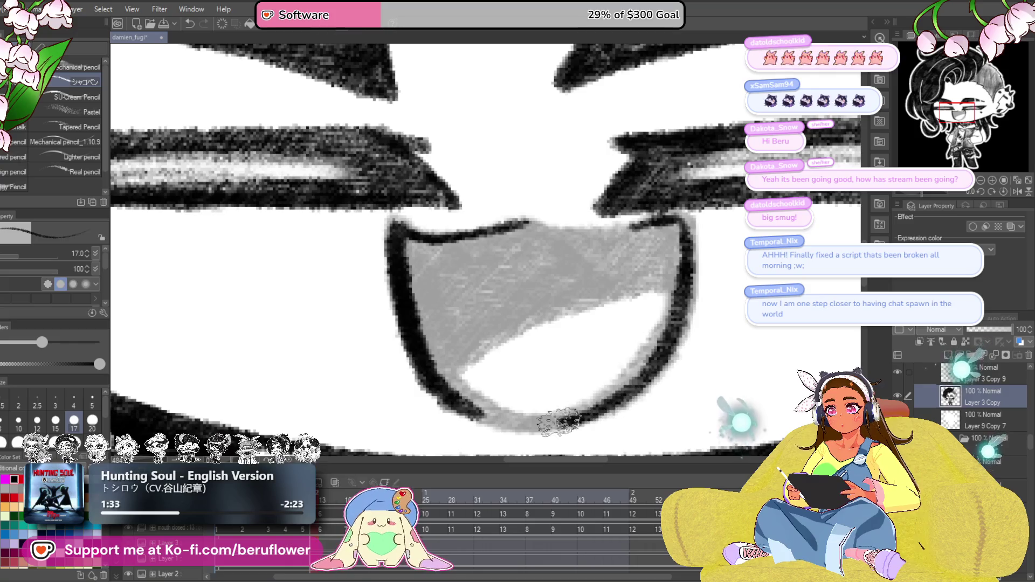
mouse_move(649, 228)
left_mouse_down()
mouse_move(650, 245)
mouse_move(531, 237)
mouse_move(564, 199)
left_mouse_up()
mouse_move(488, 371)
left_mouse_down()
mouse_move(517, 338)
mouse_move(717, 242)
mouse_move(696, 273)
left_mouse_up()
left_click_drag(693, 235, 645, 286)
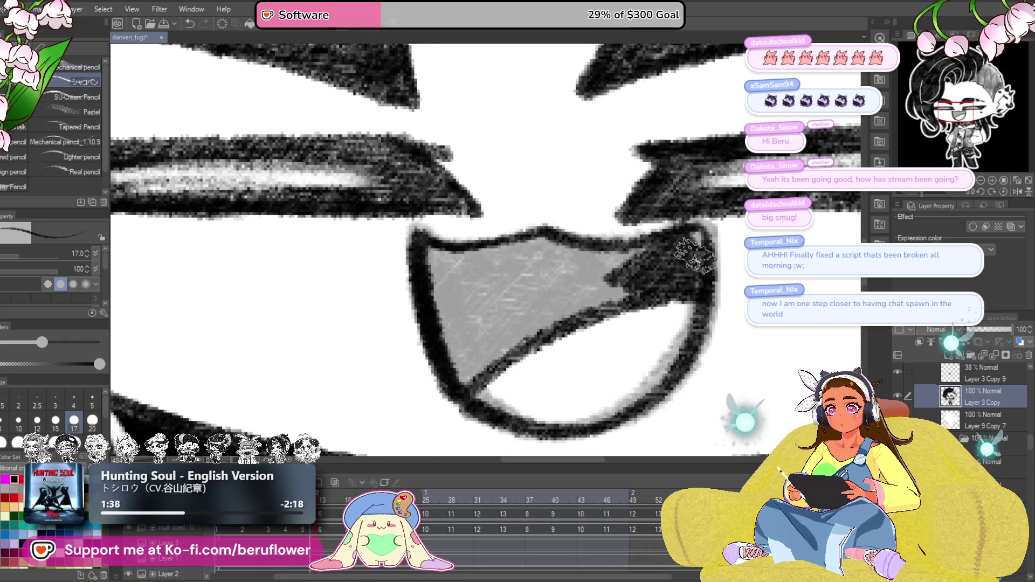
Step: Fill the mouth interior with solid dark shading
left_click_drag(695, 232, 636, 254)
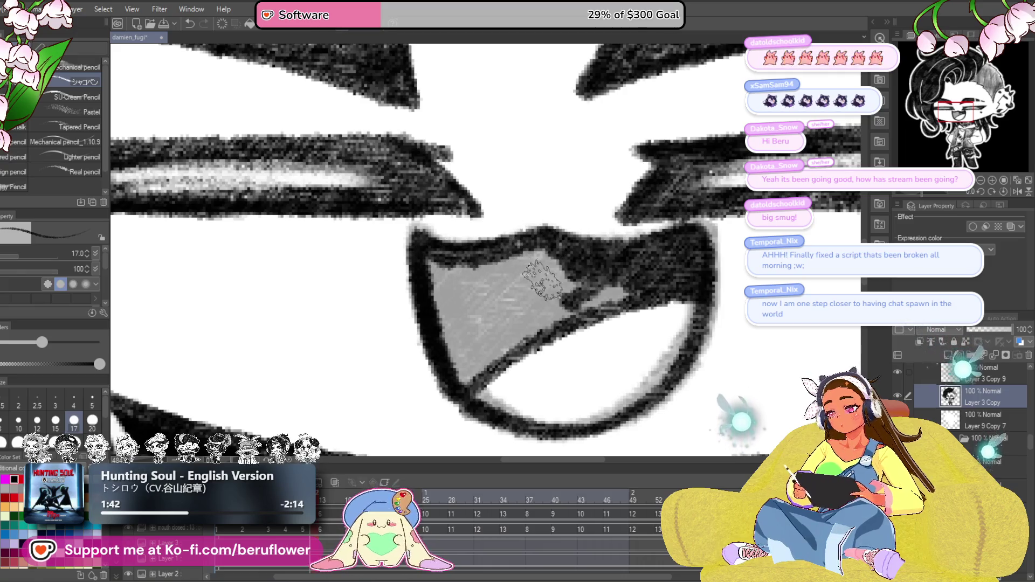
mouse_move(571, 289)
left_mouse_down()
mouse_move(648, 264)
mouse_move(491, 351)
mouse_move(442, 269)
mouse_move(485, 264)
mouse_move(481, 298)
mouse_move(561, 275)
mouse_move(496, 356)
mouse_move(572, 281)
mouse_move(462, 288)
left_mouse_up()
scroll(460, 275, "down", 6)
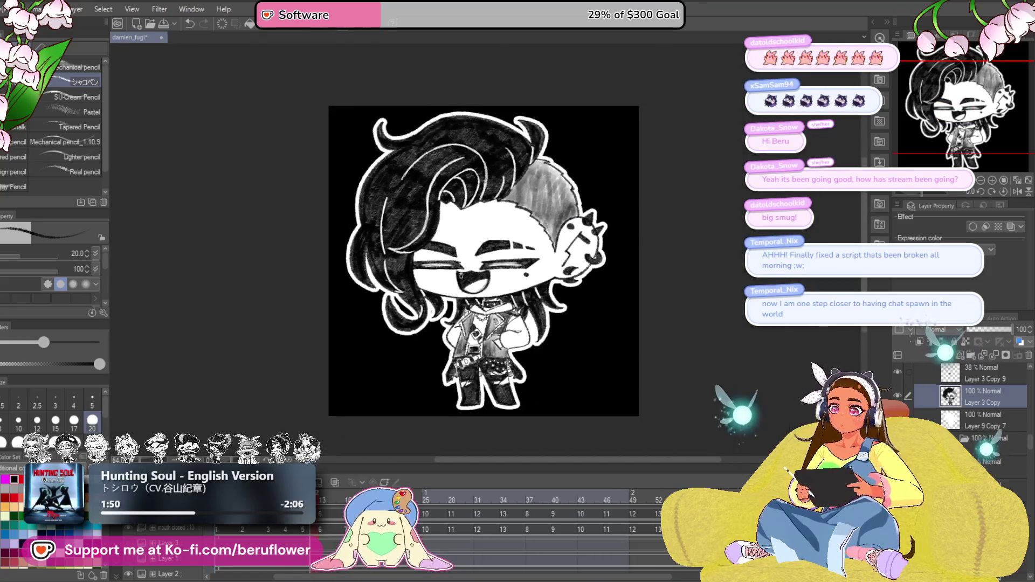
Step: Zoom in on the face and shade the lower-left and right edges of the open mouth
scroll(485, 291, "up", 5)
left_click_drag(525, 320, 509, 312)
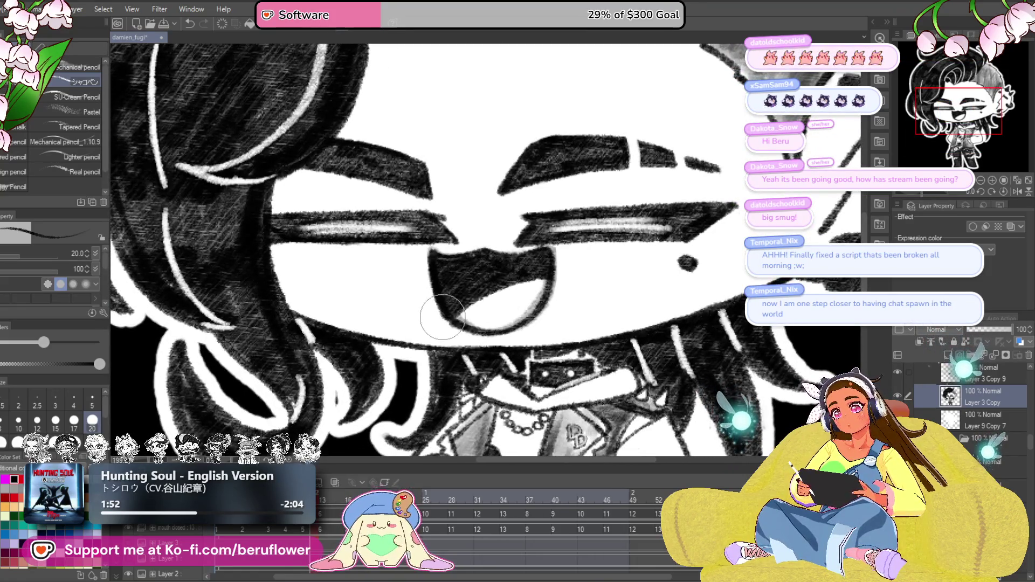
scroll(442, 317, "up", 2)
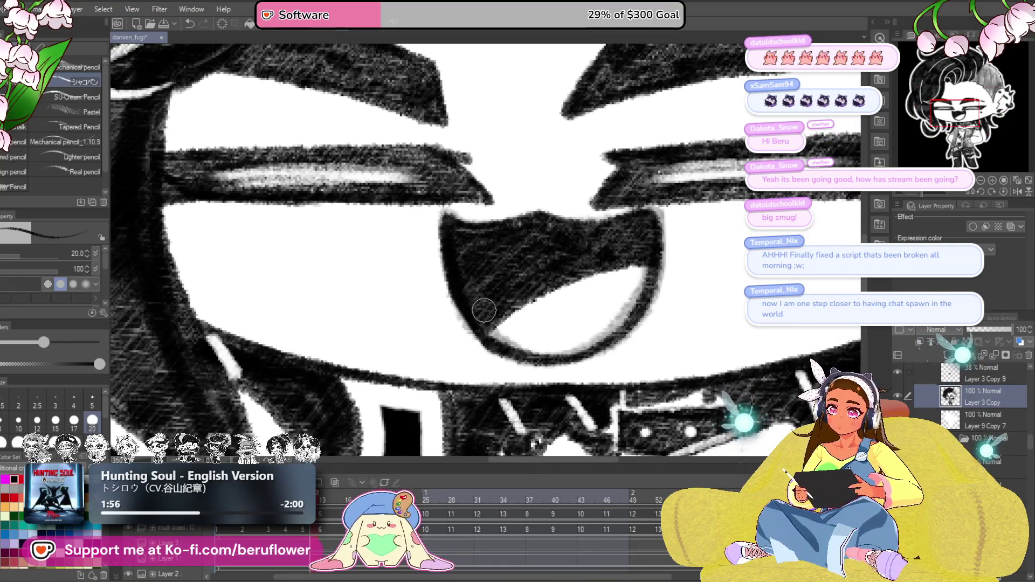
left_click_drag(484, 310, 529, 346)
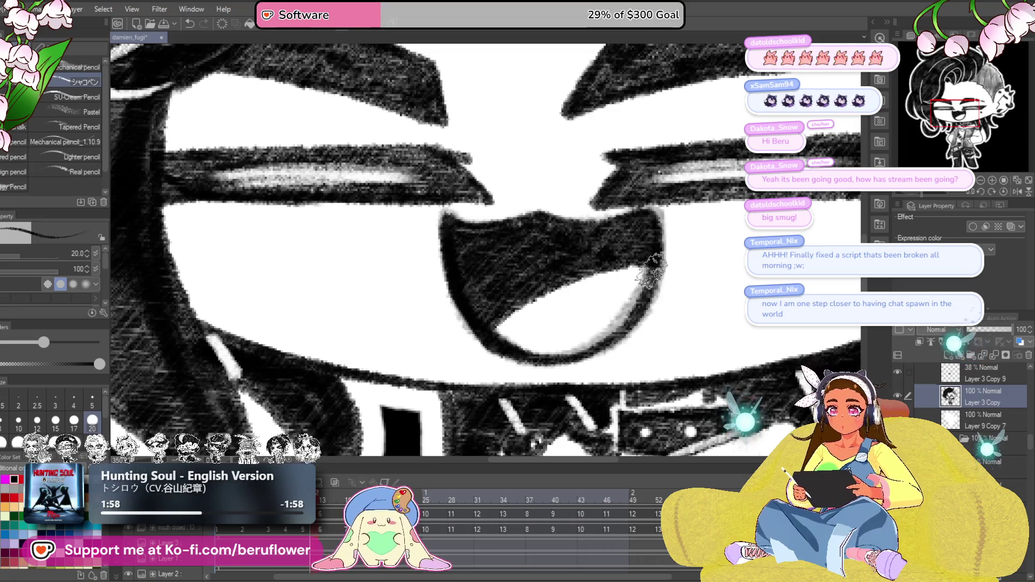
left_click_drag(651, 273, 610, 340)
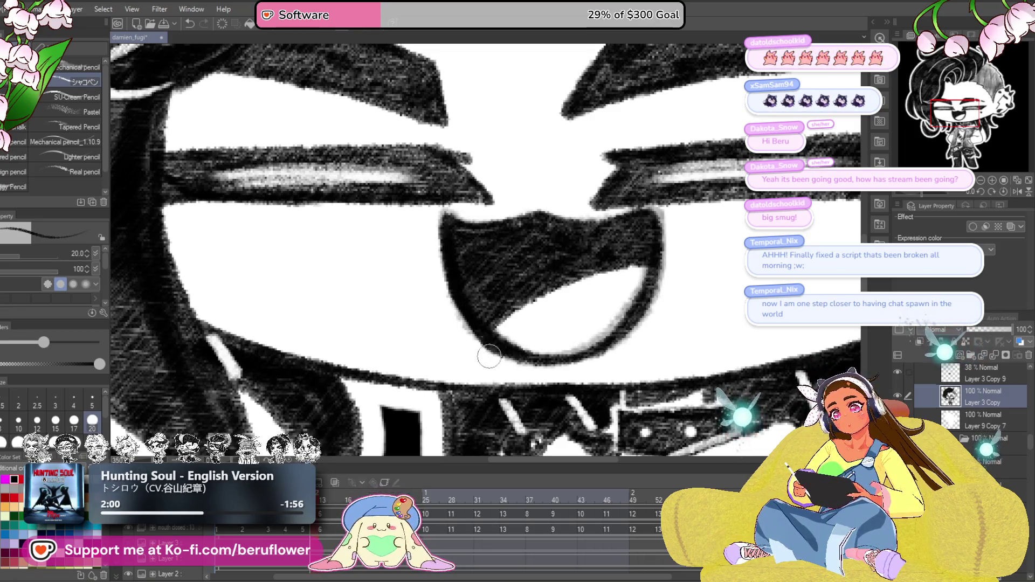
Step: Zoom out, hide the laughing mouth layer and step between frames to compare expressions
scroll(515, 374, "down", 2)
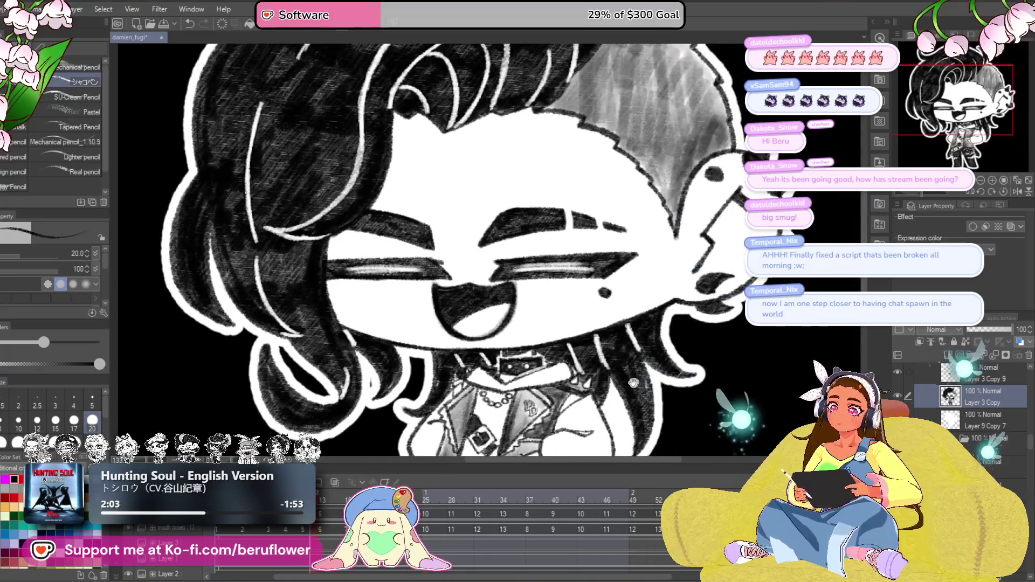
scroll(557, 435, "down", 1)
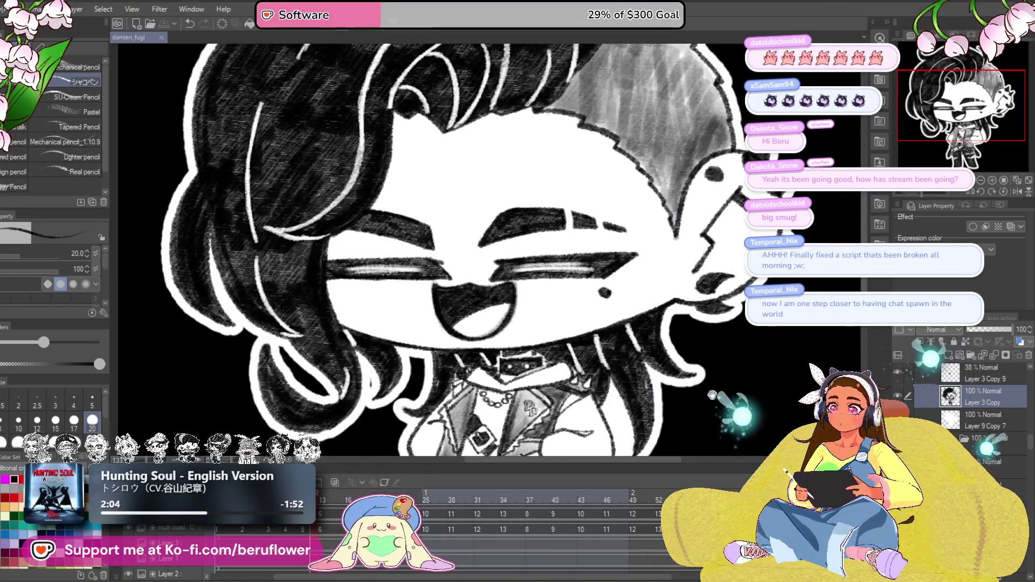
left_click_drag(721, 418, 714, 413)
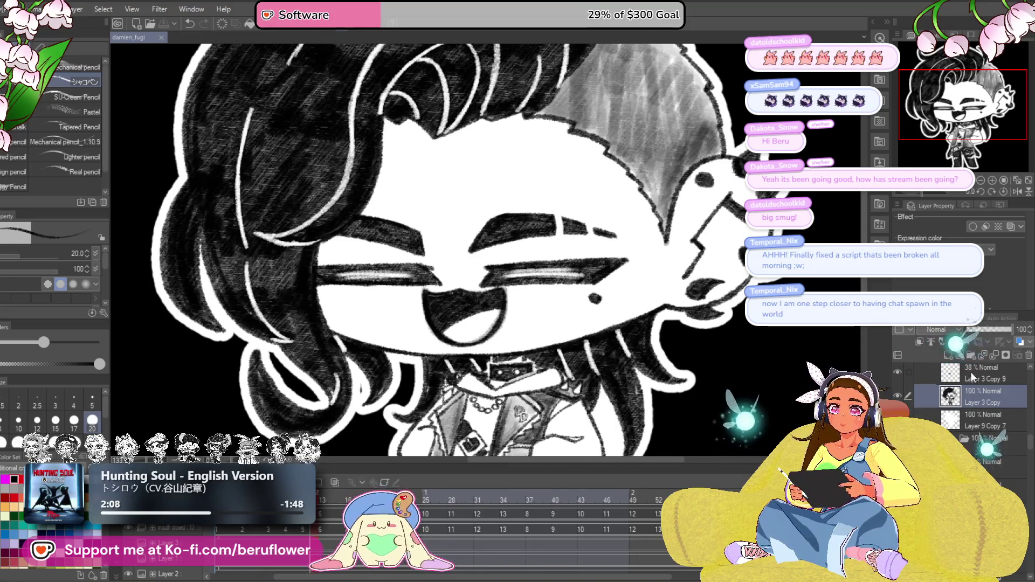
scroll(951, 425, "down", 1)
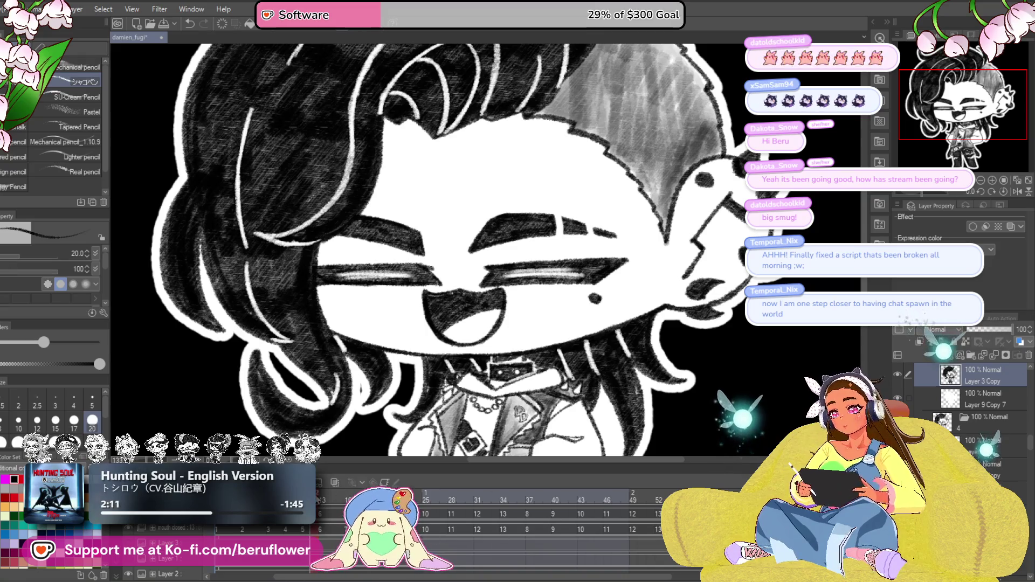
left_click(897, 374)
key("Right")
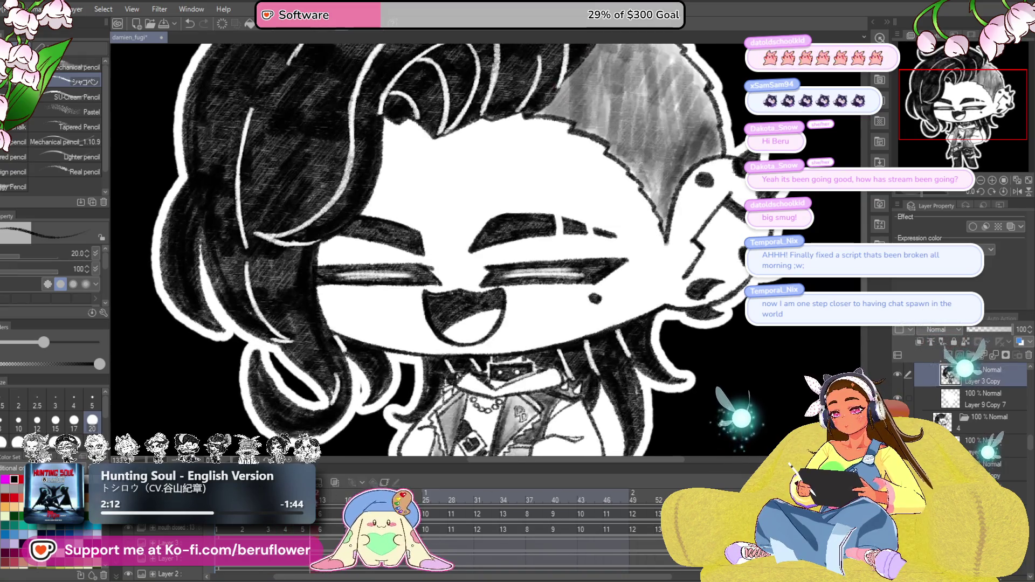
key("Right")
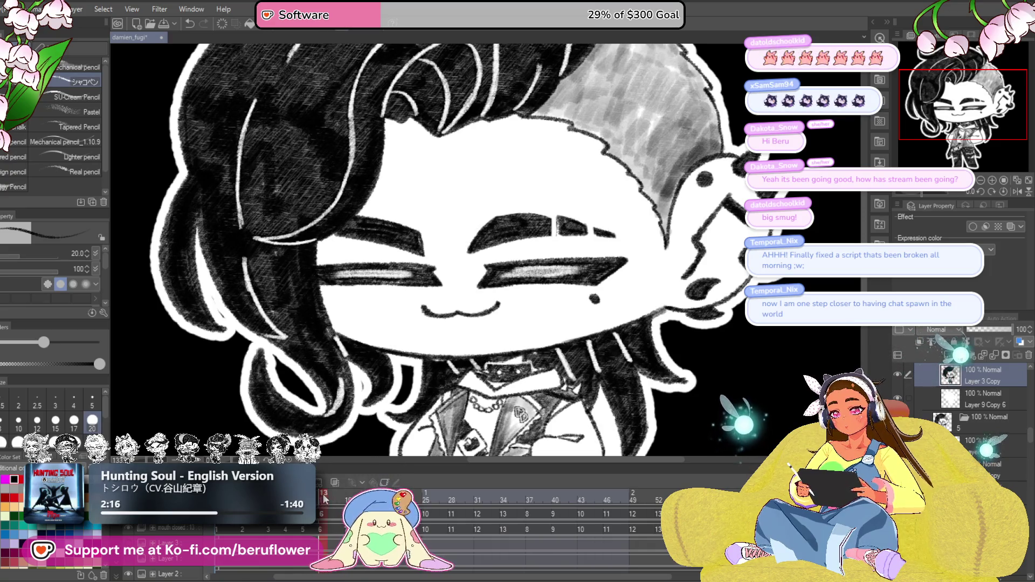
key("Left")
key("Left")
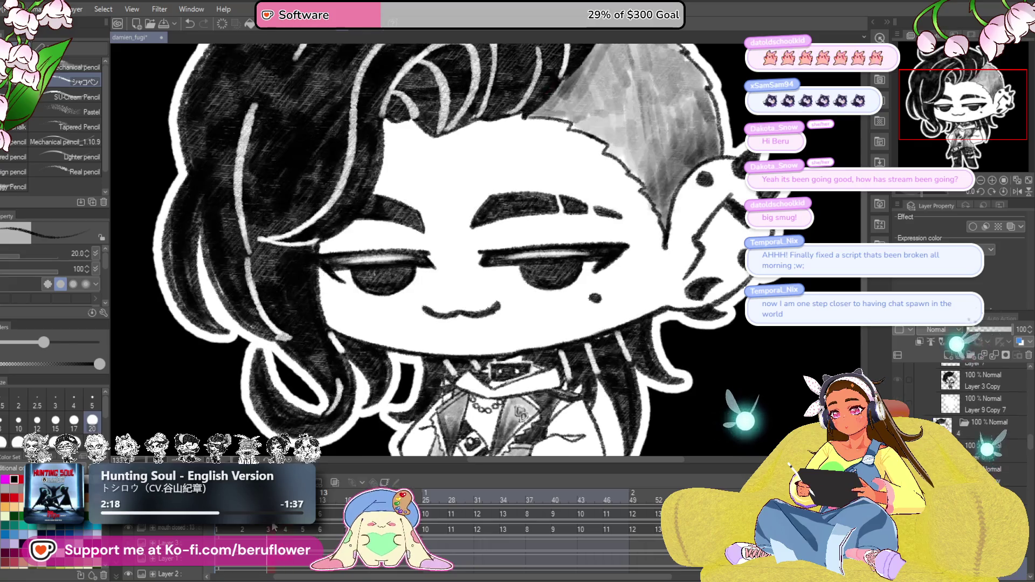
Step: Return to frame 13's closed-eye smile and paste a faint 38% grey open-mouth guide layer
left_click(309, 525)
left_click(322, 524)
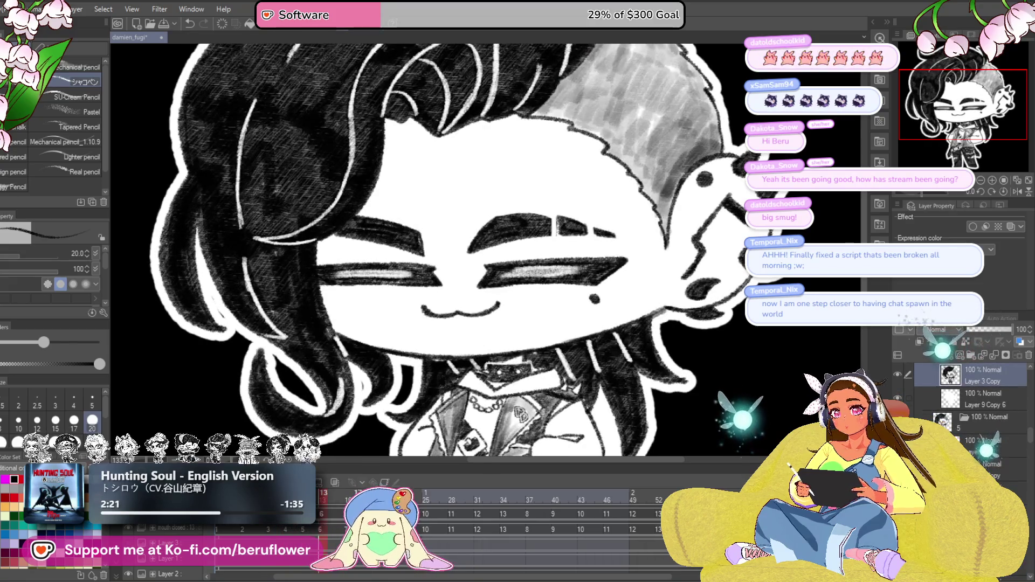
scroll(974, 388, "up", 1)
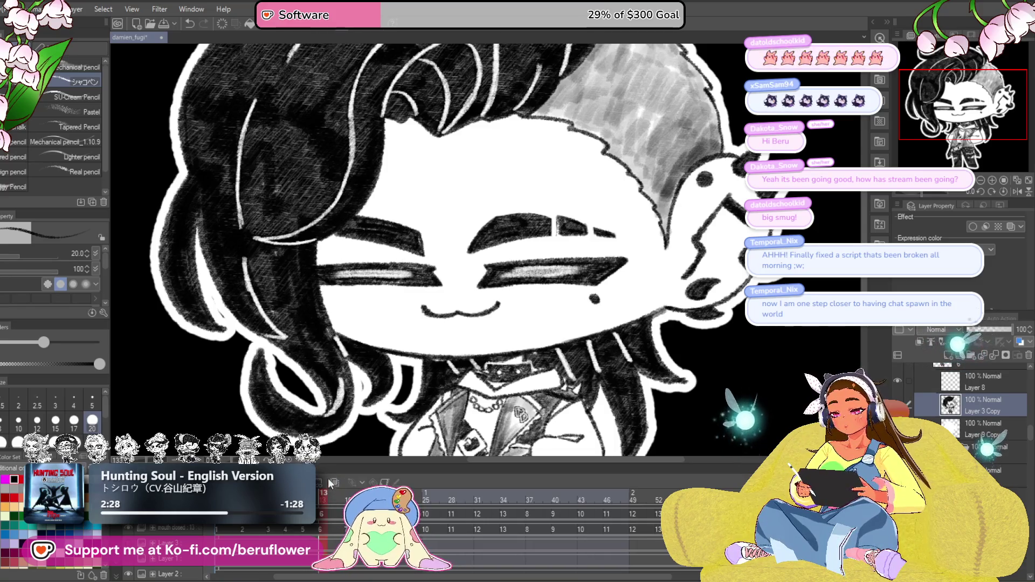
key("ctrl+v")
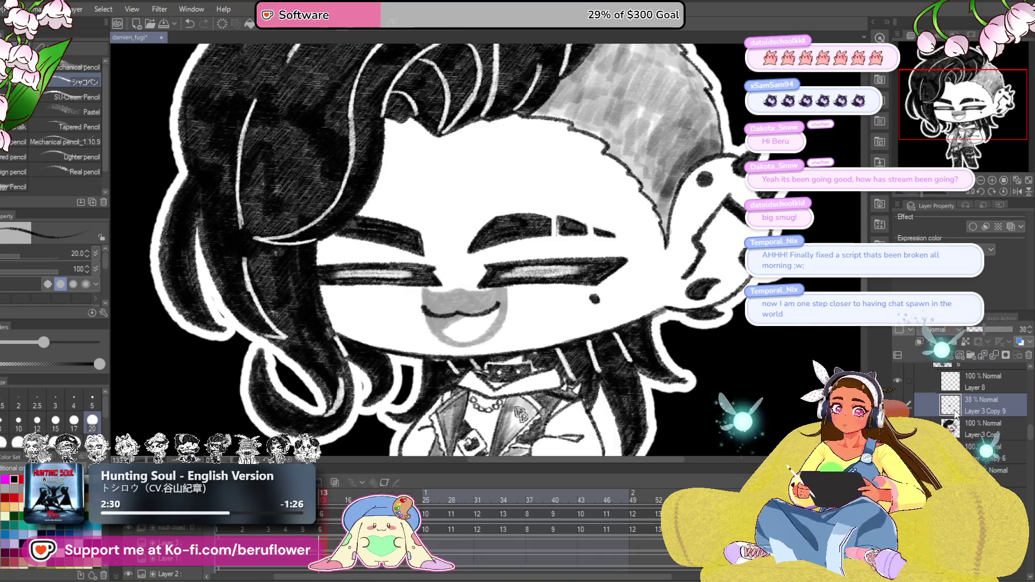
Step: On Layer 3 Copy, redraw the black mouth outline along the left, lower and right edges
left_click(981, 428)
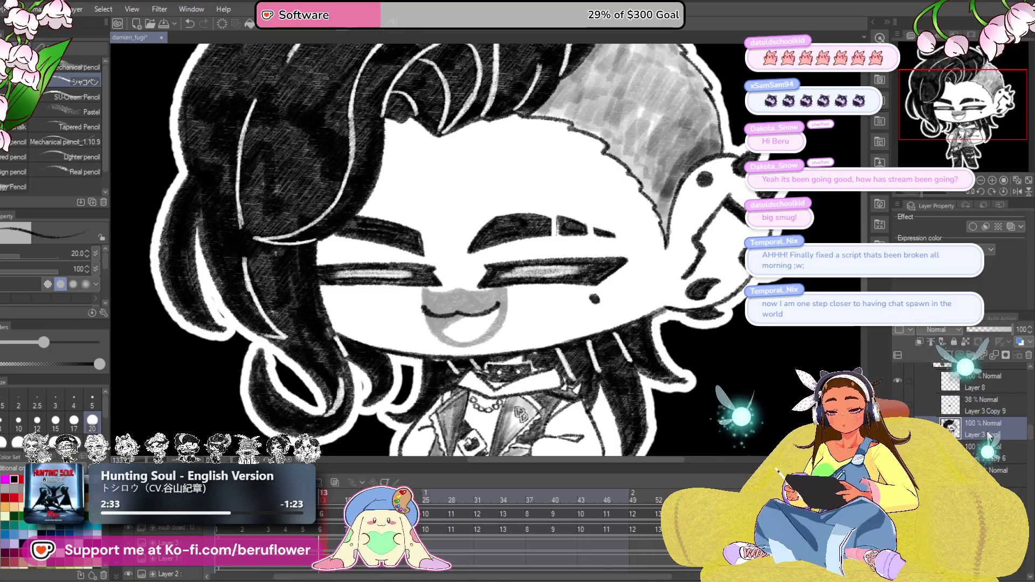
scroll(614, 230, "up", 5)
left_click_drag(613, 230, 727, 284)
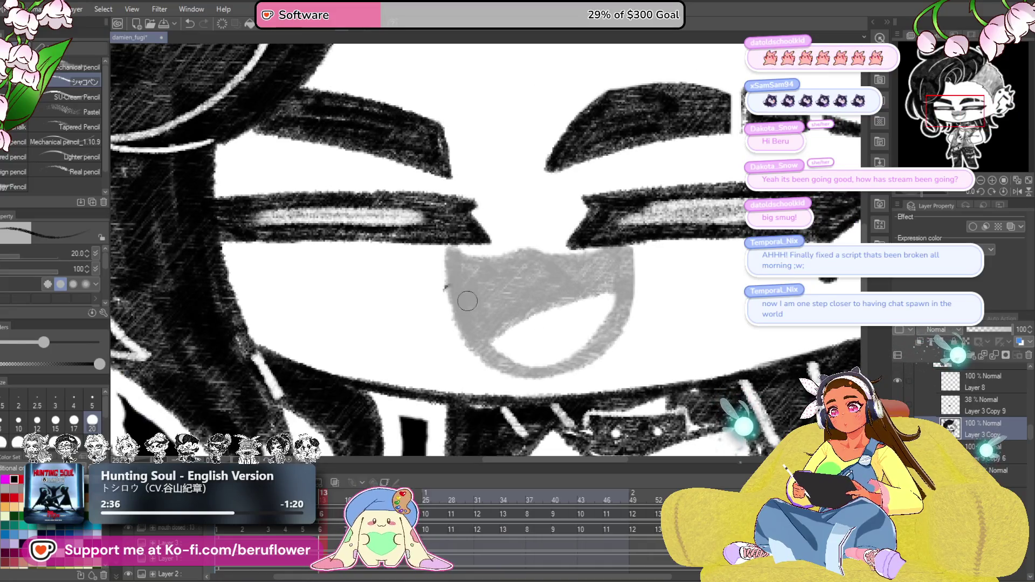
key("ctrl+z")
left_click_drag(604, 289, 562, 256)
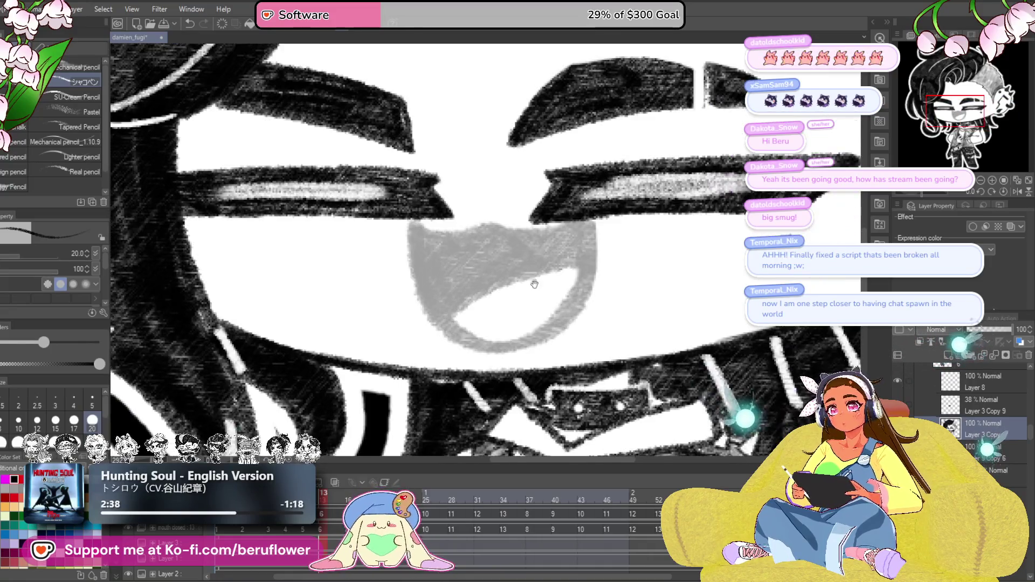
mouse_move(407, 219)
left_mouse_down()
mouse_move(424, 298)
mouse_move(474, 338)
left_mouse_up()
left_click_drag(574, 331, 610, 368)
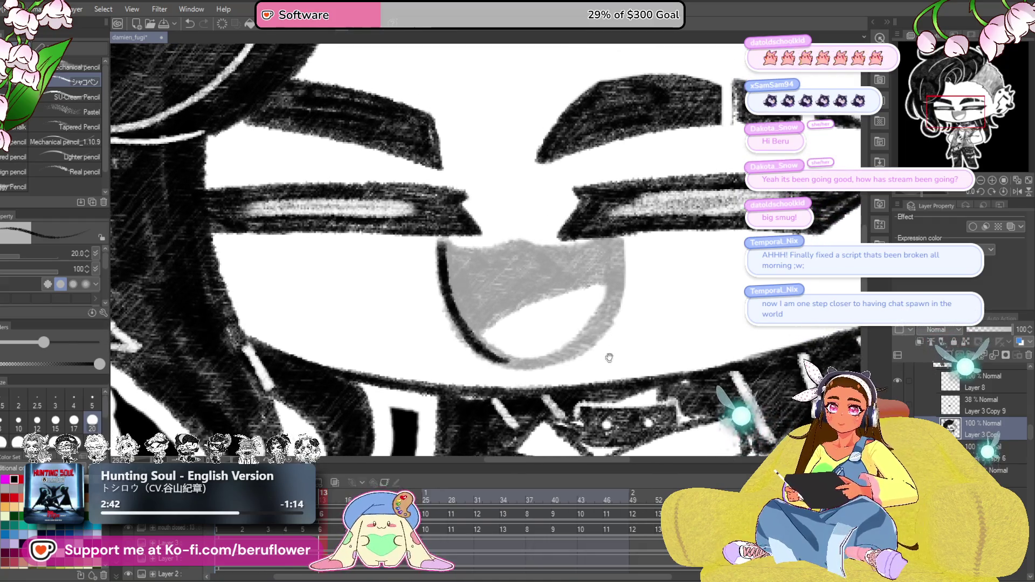
mouse_move(614, 279)
left_mouse_down()
mouse_move(615, 249)
mouse_move(627, 283)
left_mouse_up()
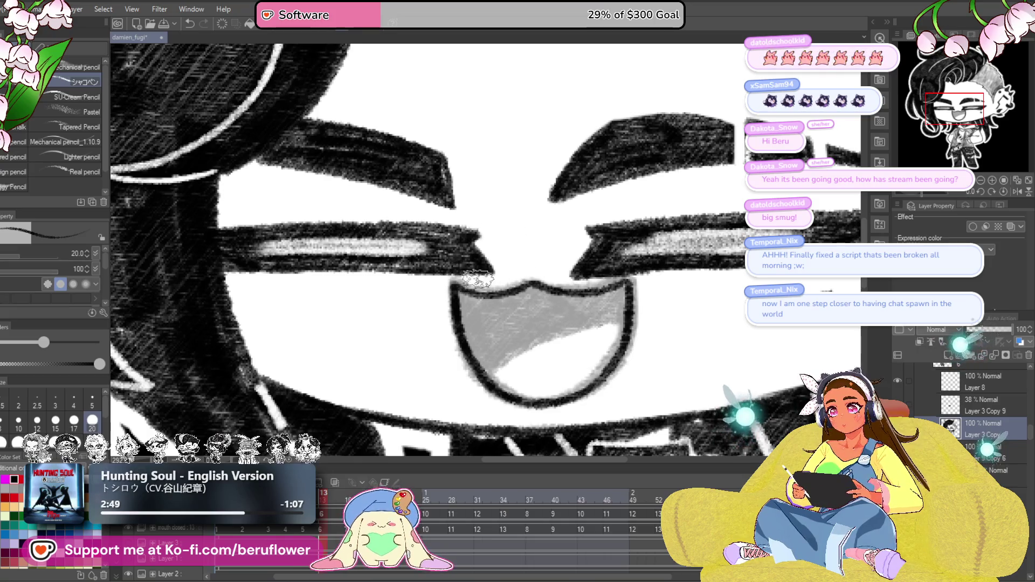
Step: Shade the mouth interior dark and save the drawing
left_click_drag(490, 332, 515, 347)
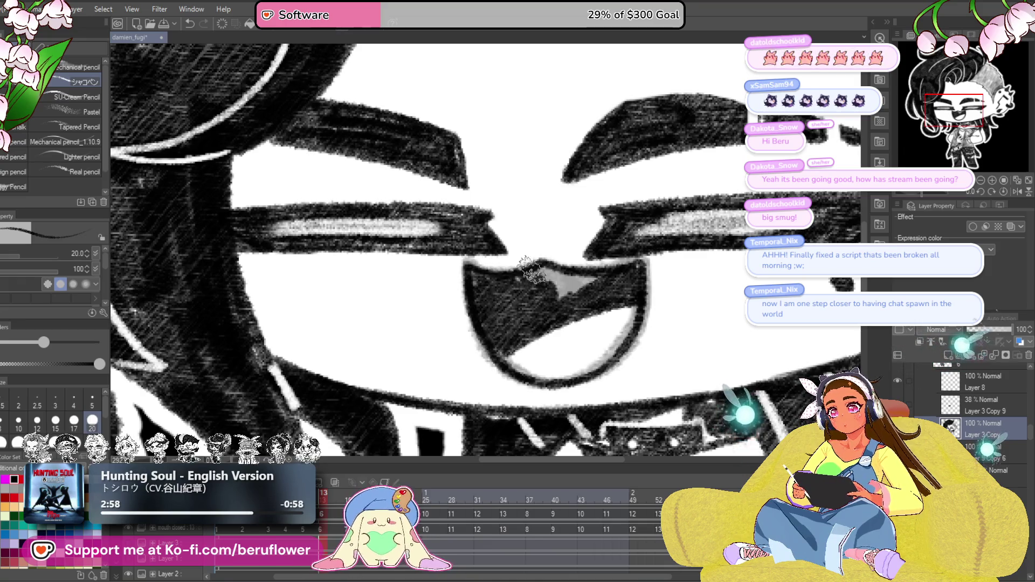
left_click_drag(550, 299, 556, 267)
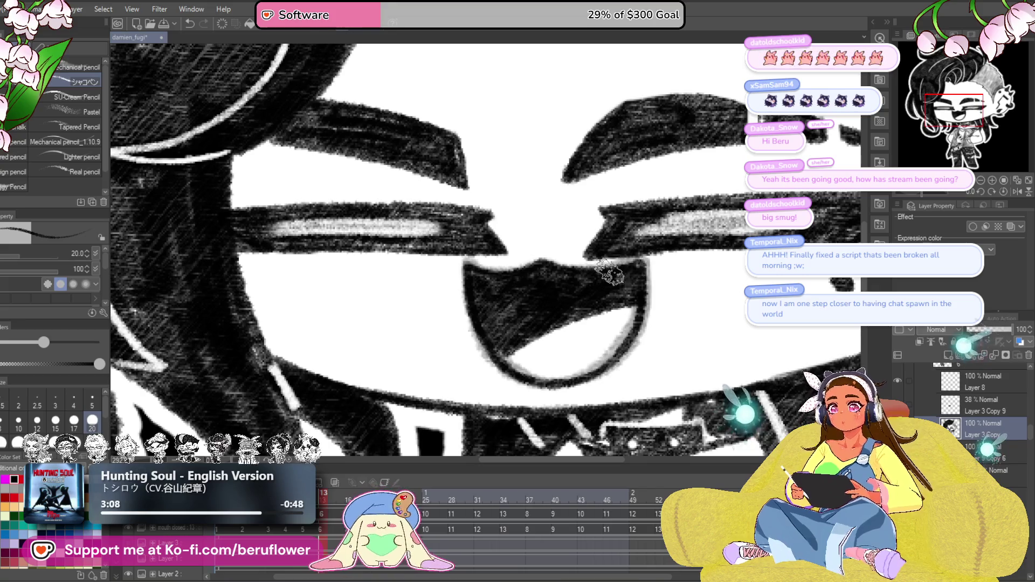
scroll(610, 275, "down", 5)
key("ctrl+s")
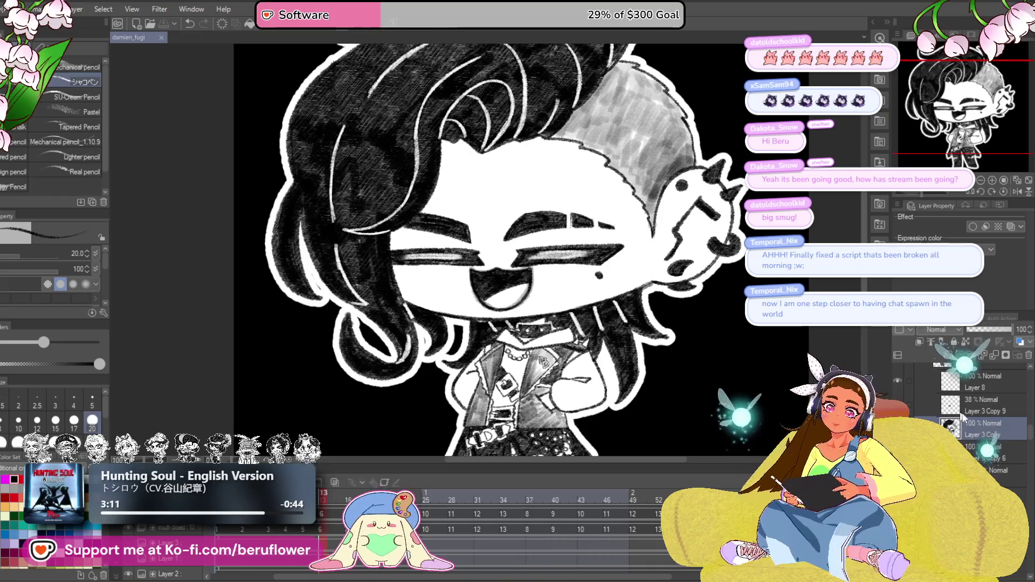
Step: Delete Layer 3 Copy 9 and scrub the timeline to the smug-face frame
left_click(1009, 399)
left_click(1029, 355)
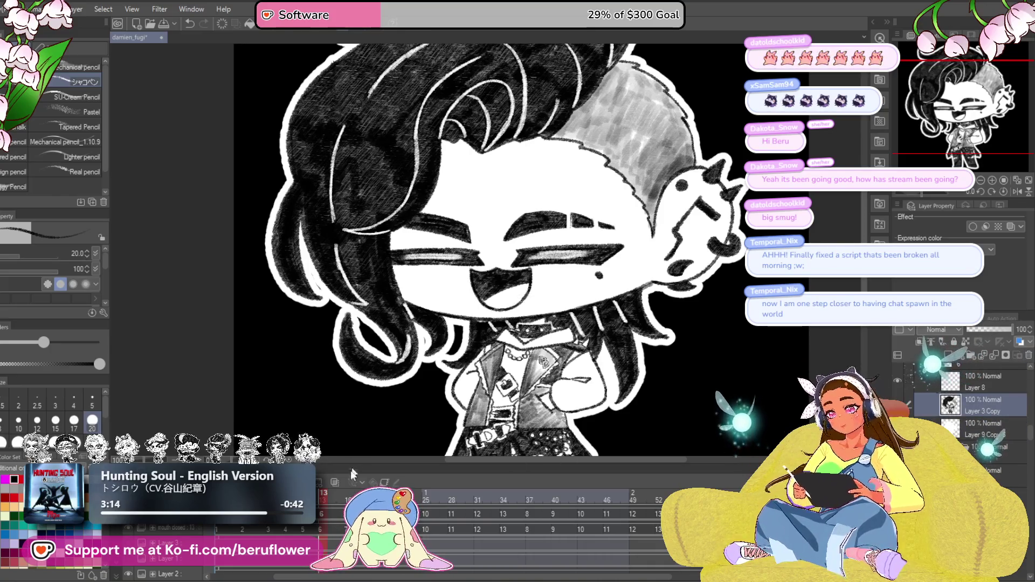
left_click_drag(334, 501, 372, 501)
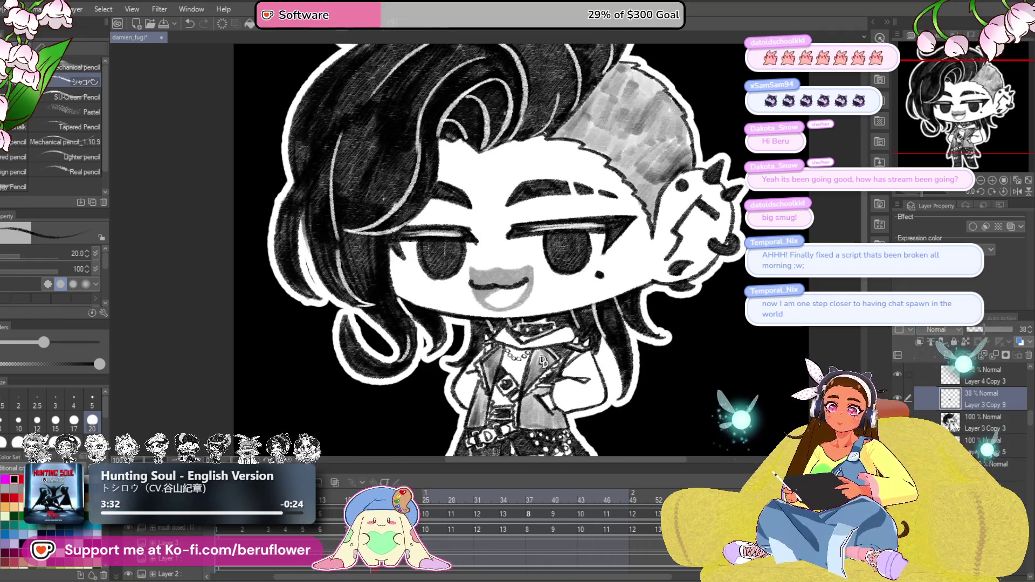
Step: Pencil-shade the smug frame's open mouth dark, then delete the 38% grey shading layer
scroll(454, 276, "up", 2)
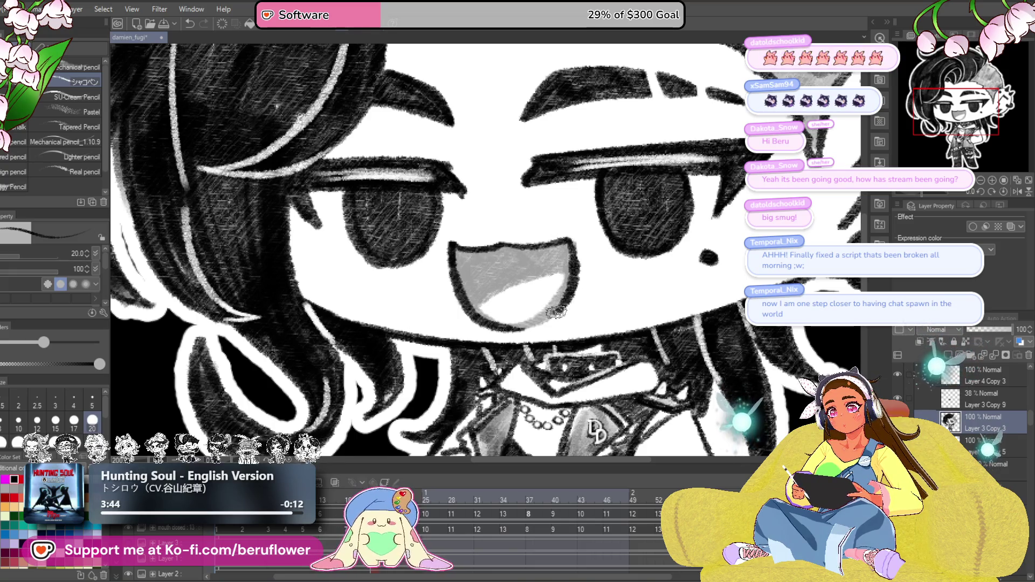
left_click_drag(477, 309, 554, 274)
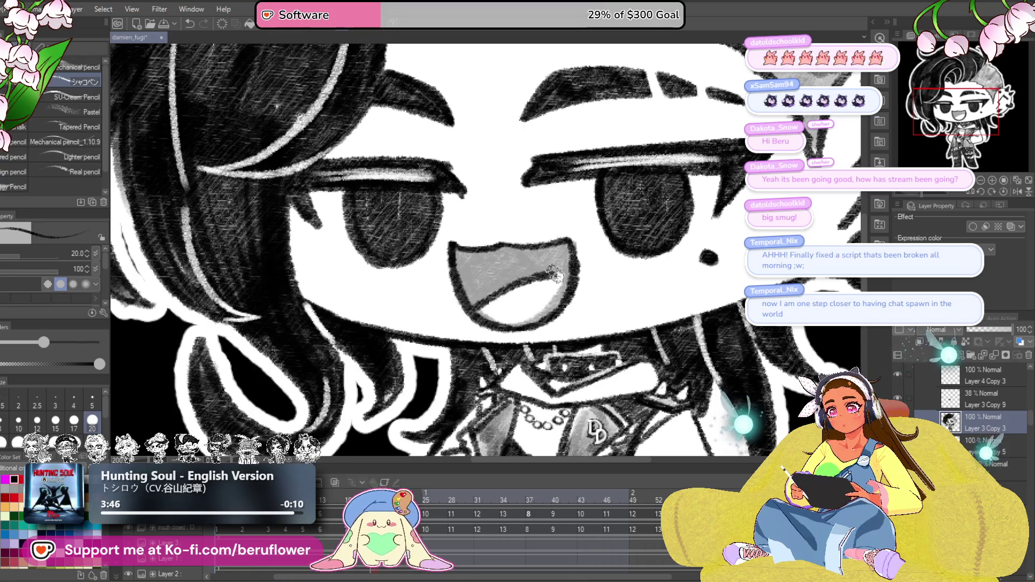
scroll(574, 264, "up", 1)
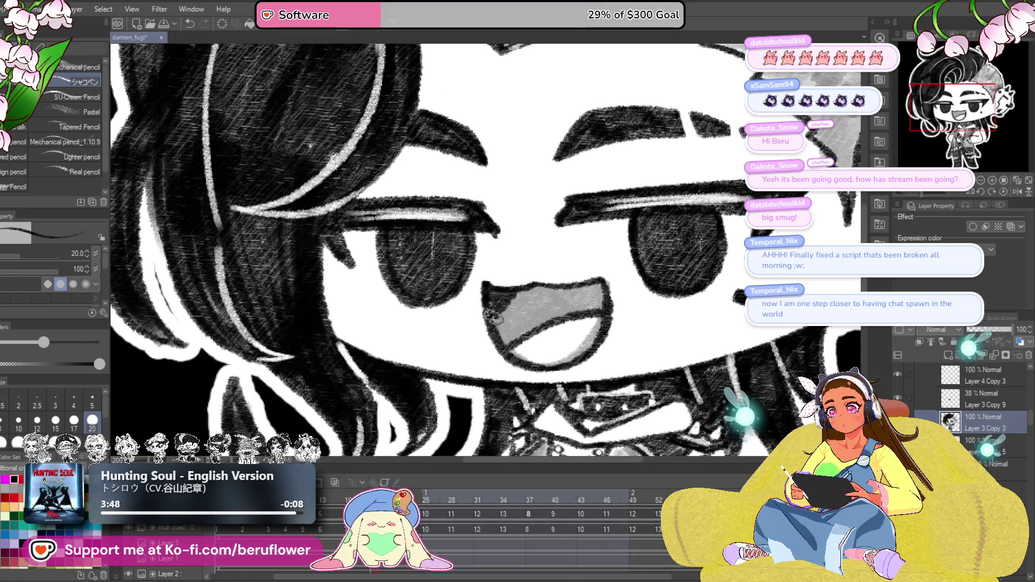
left_click_drag(534, 318, 506, 339)
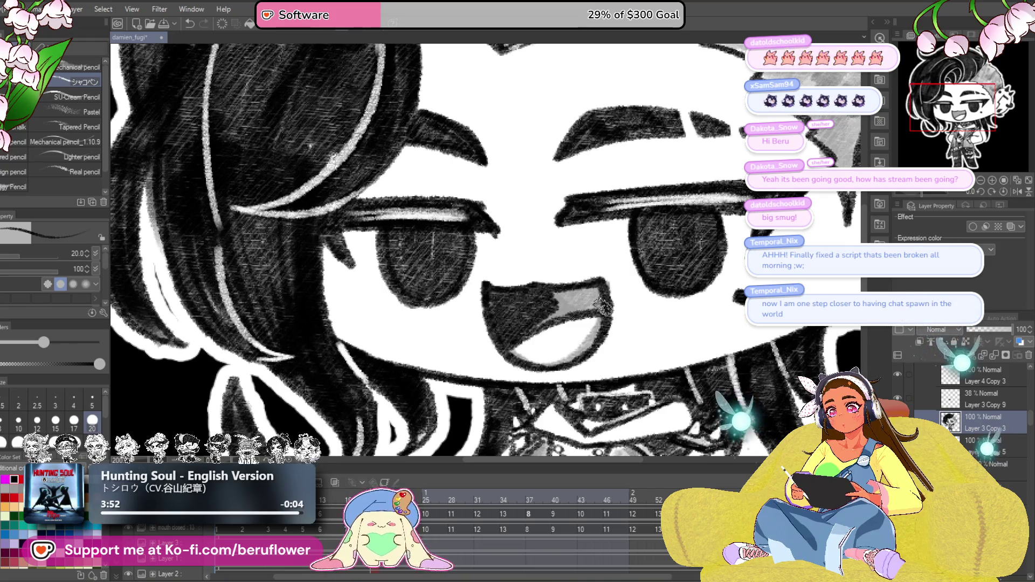
left_click_drag(594, 296, 549, 297)
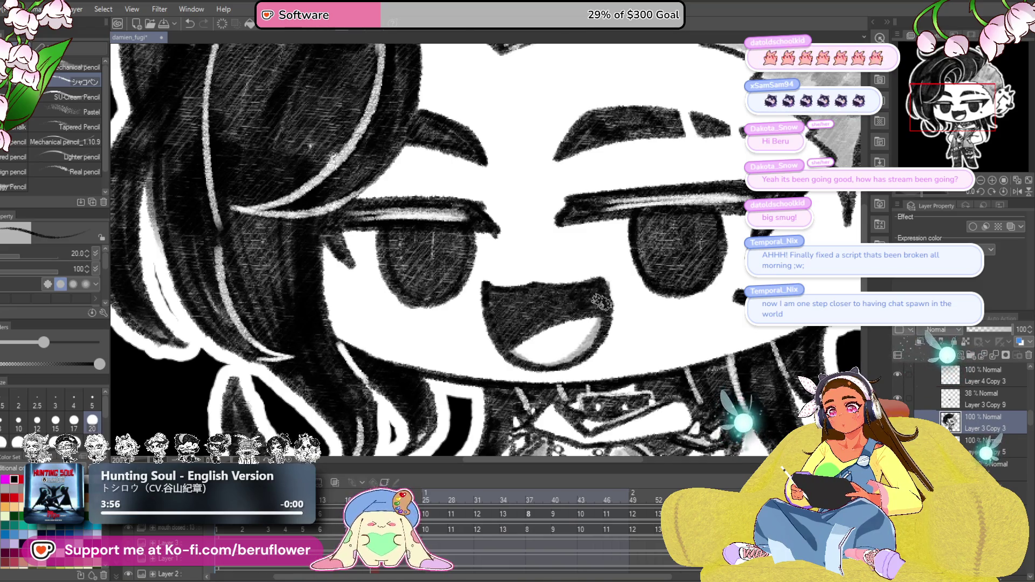
left_click(1028, 356)
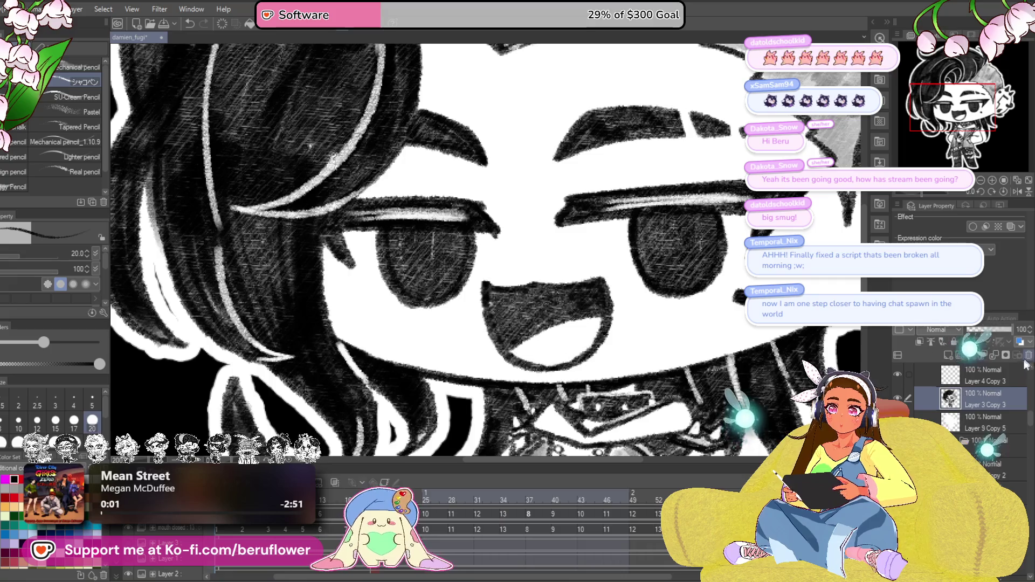
Step: On the next frame, restore Layer 3 Copy 9 at 100% opacity, then lasso the mouth and deselect
key("Right")
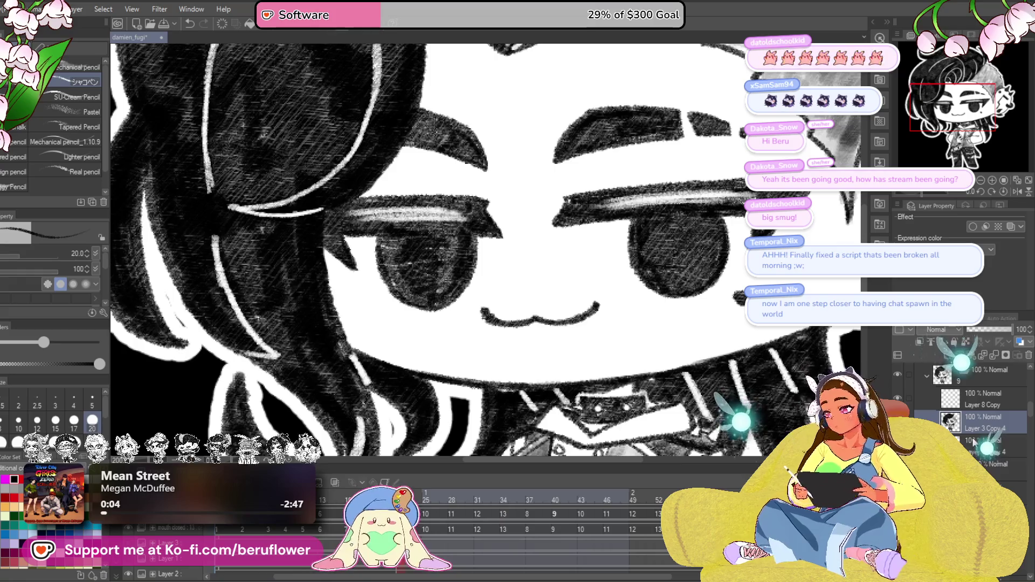
key("ctrl+z")
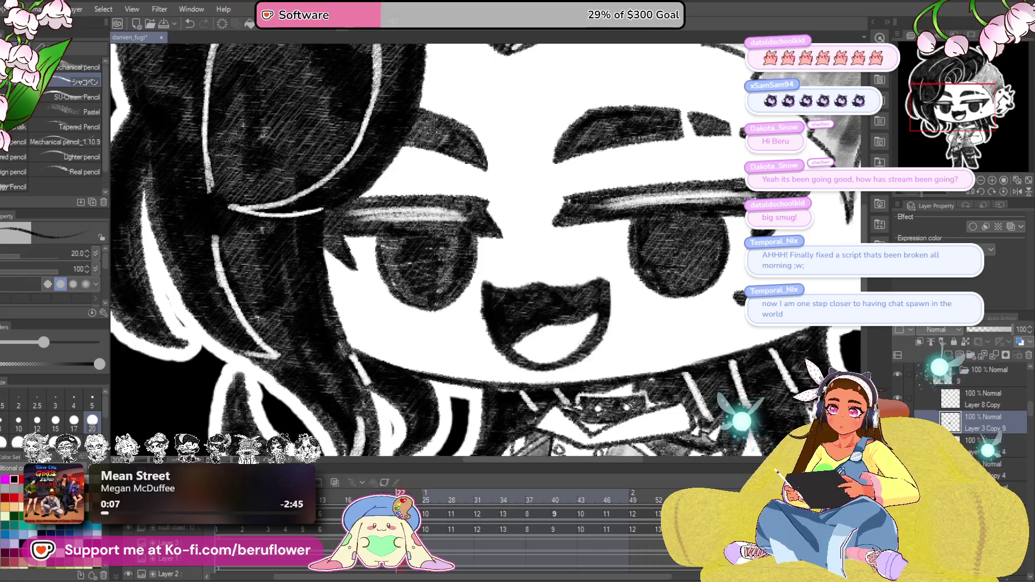
key("ctrl+z")
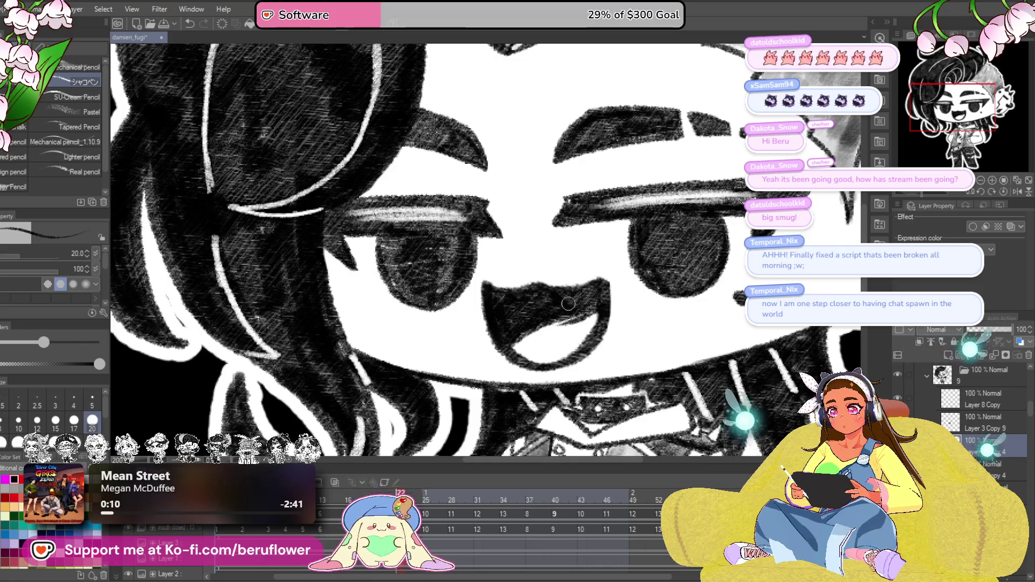
key("m")
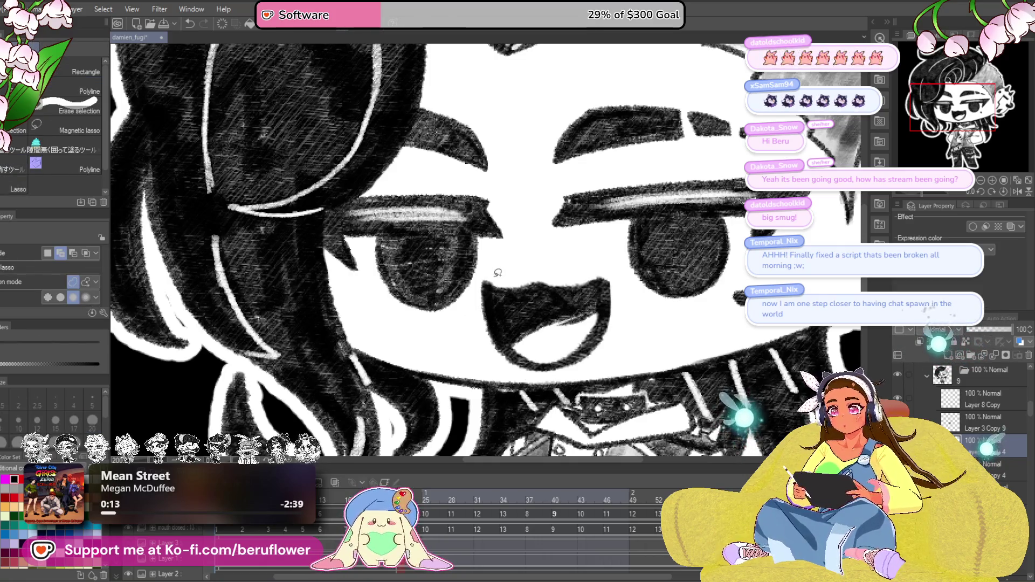
mouse_move(494, 278)
left_mouse_down()
mouse_move(629, 306)
mouse_move(495, 278)
left_mouse_up()
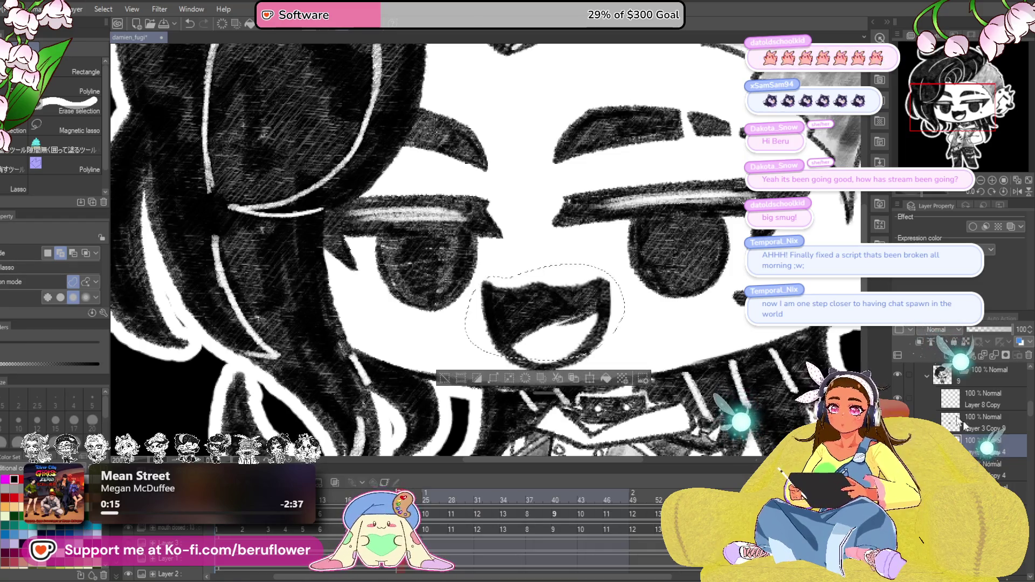
key("ctrl+d")
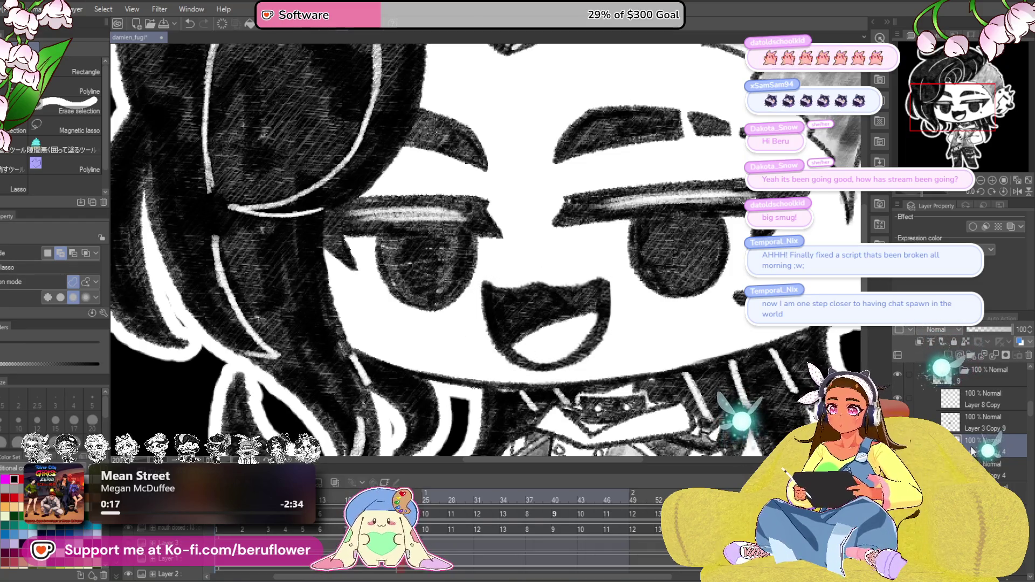
scroll(485, 248, "right", 2)
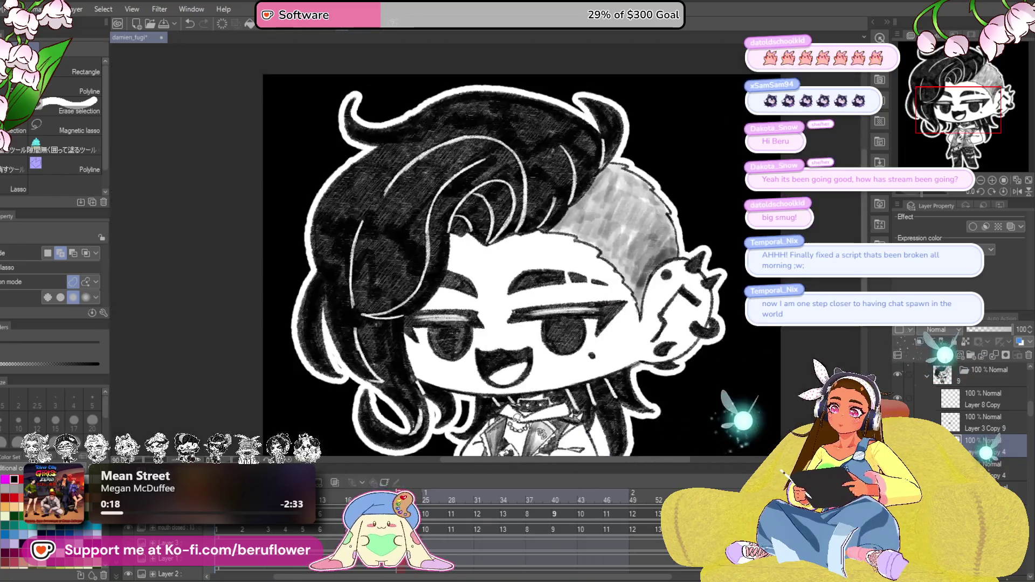
scroll(485, 248, "down", 4)
scroll(485, 248, "up", 3)
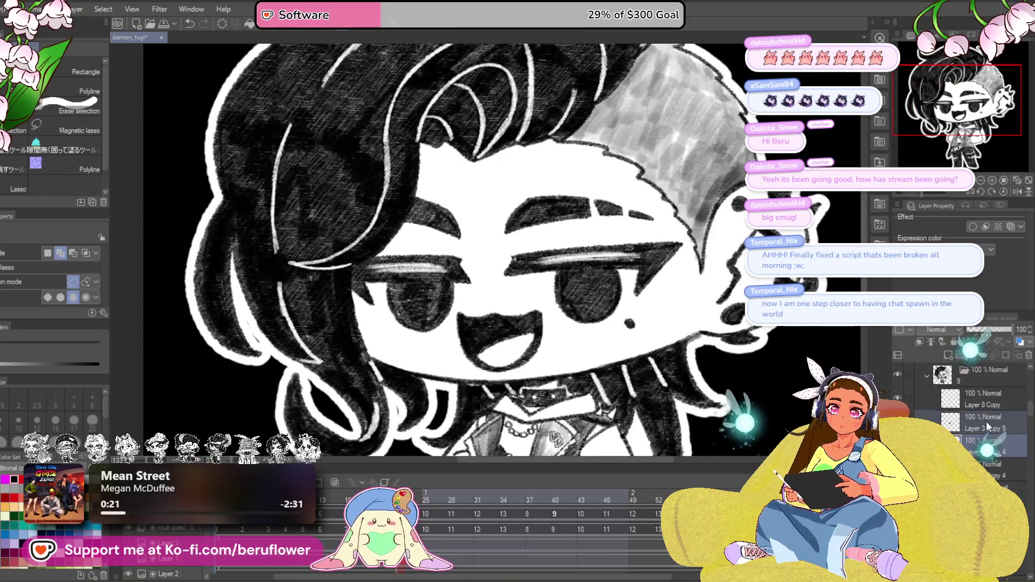
Step: Delete the Layer 3 Copy 9 shading layer and move through frames 26 and 28 to review the smirk
right_click(986, 422)
left_click(916, 178)
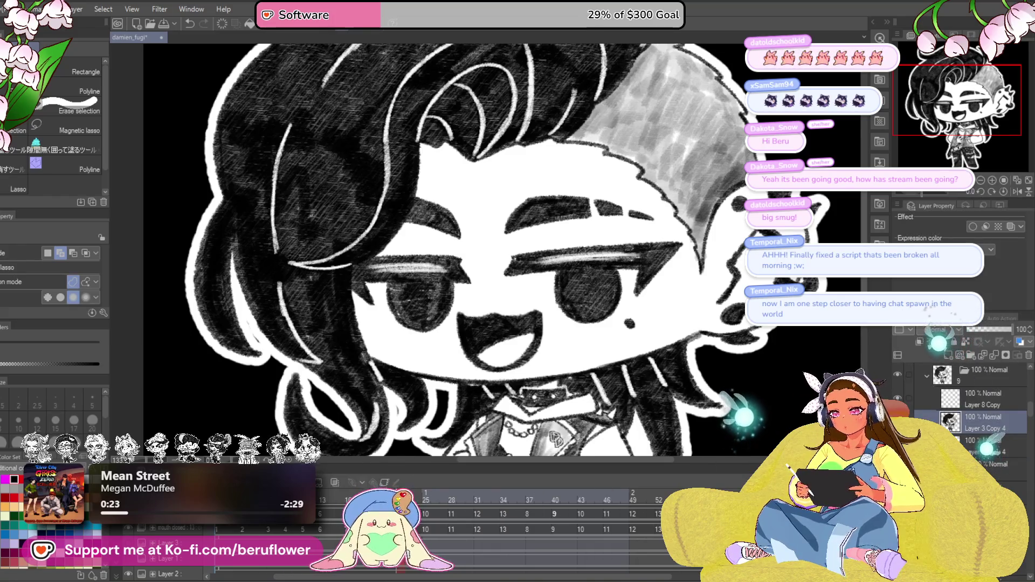
key("space")
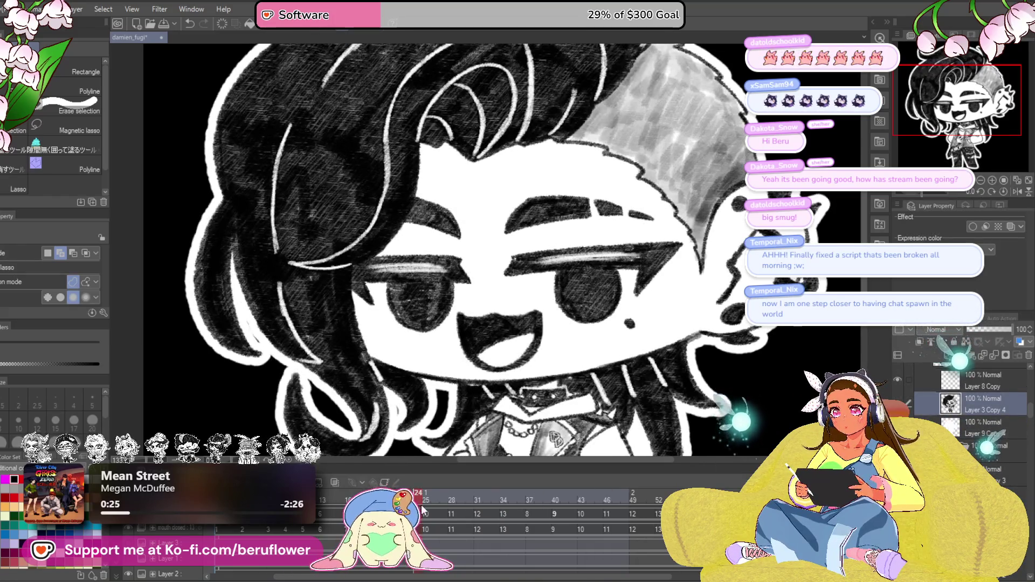
left_click(434, 503)
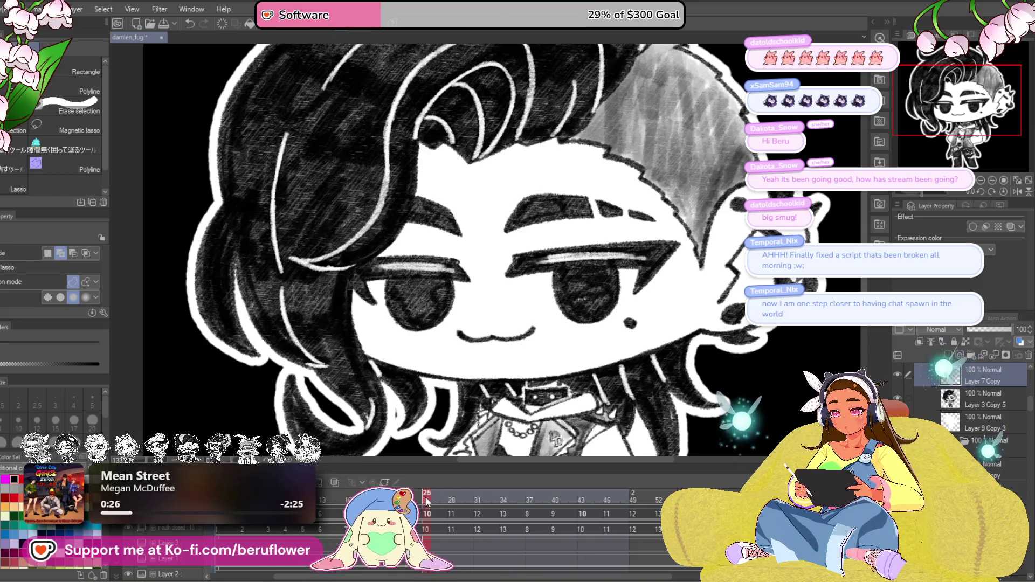
left_click(454, 494)
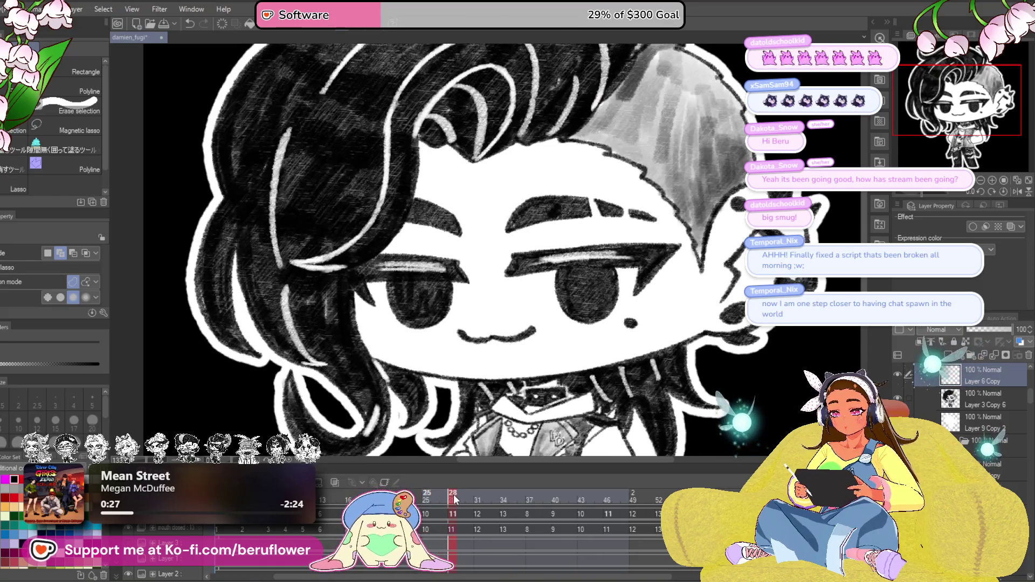
left_click(968, 405)
key("ctrl+z")
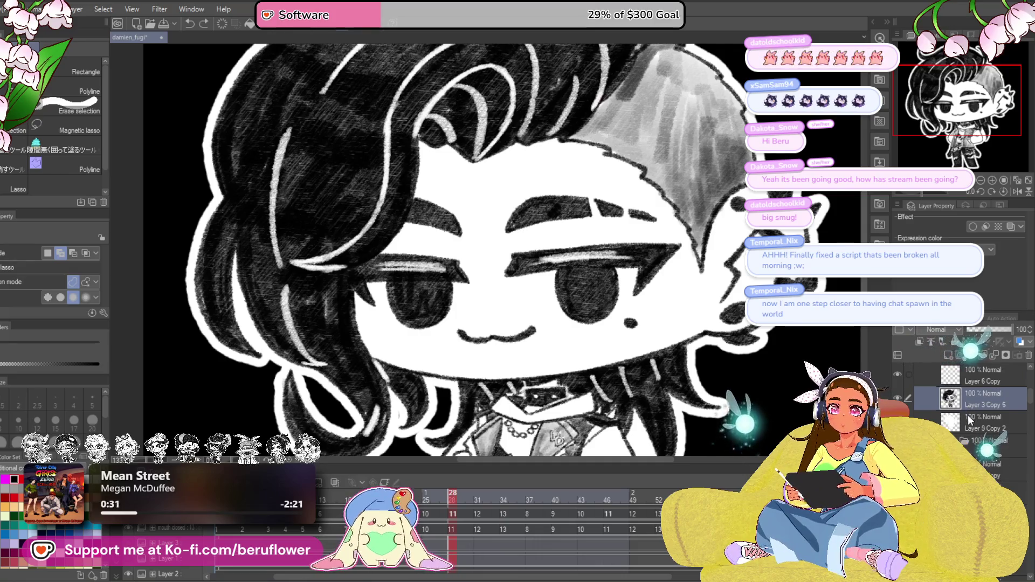
key("space")
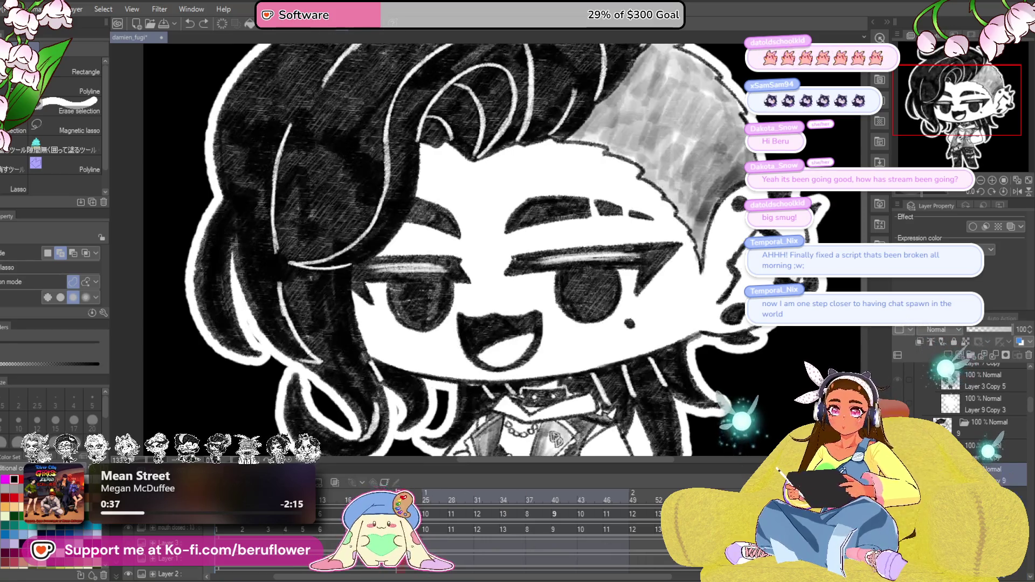
left_click_drag(463, 311, 456, 324)
key("ctrl+d")
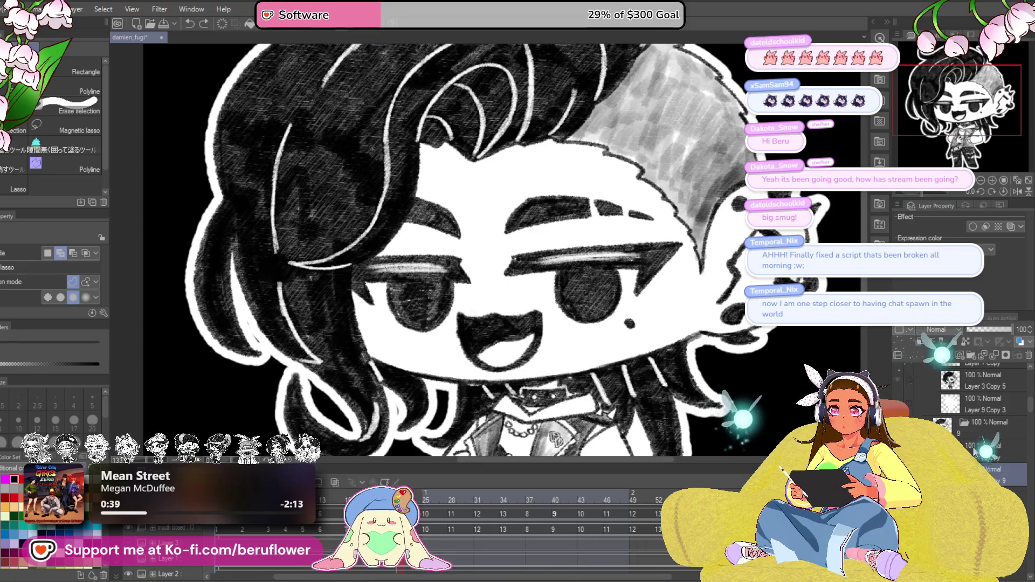
Step: On frame 28, fade the open-mouth copy to 38% and delete the closed smirk line beneath it
left_click_drag(1011, 329, 985, 329)
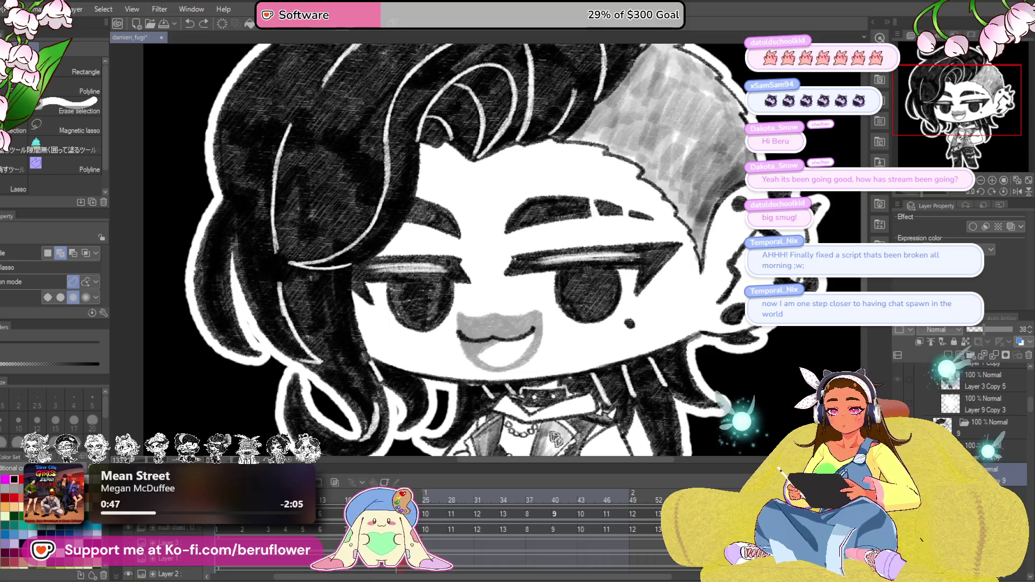
key("alt+[")
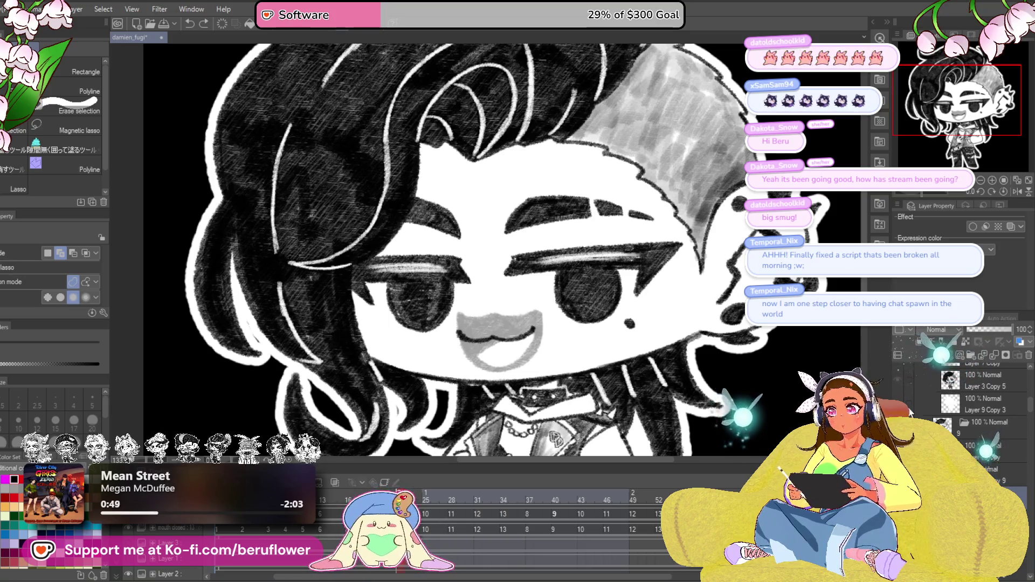
key("ctrl+z")
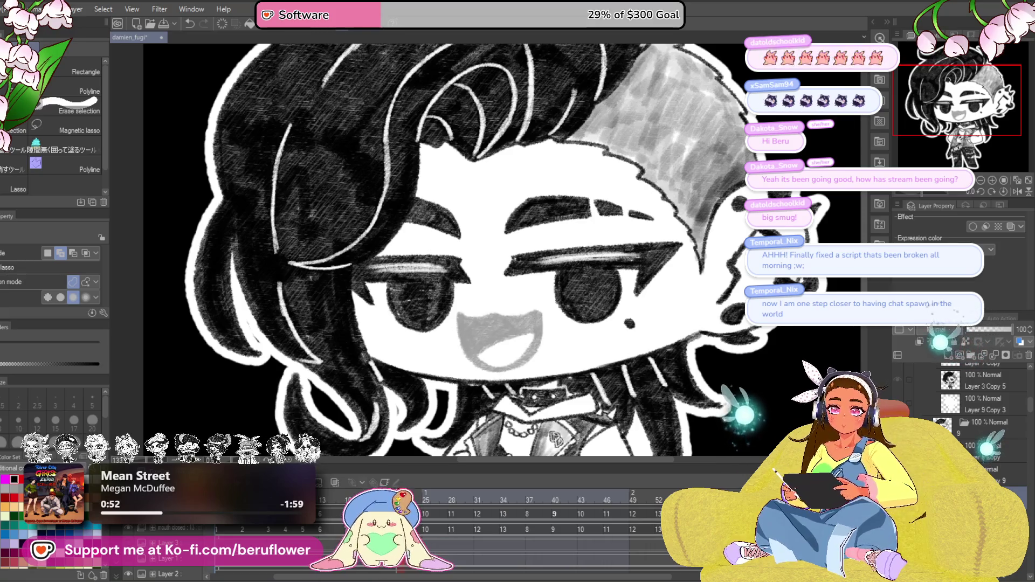
left_click(988, 328)
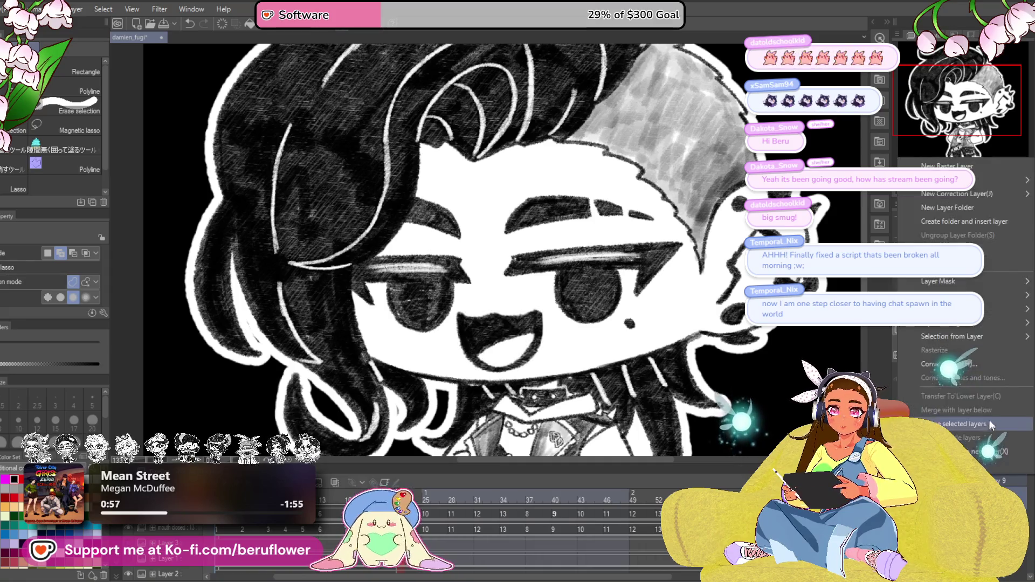
left_click(587, 553)
left_click(429, 512)
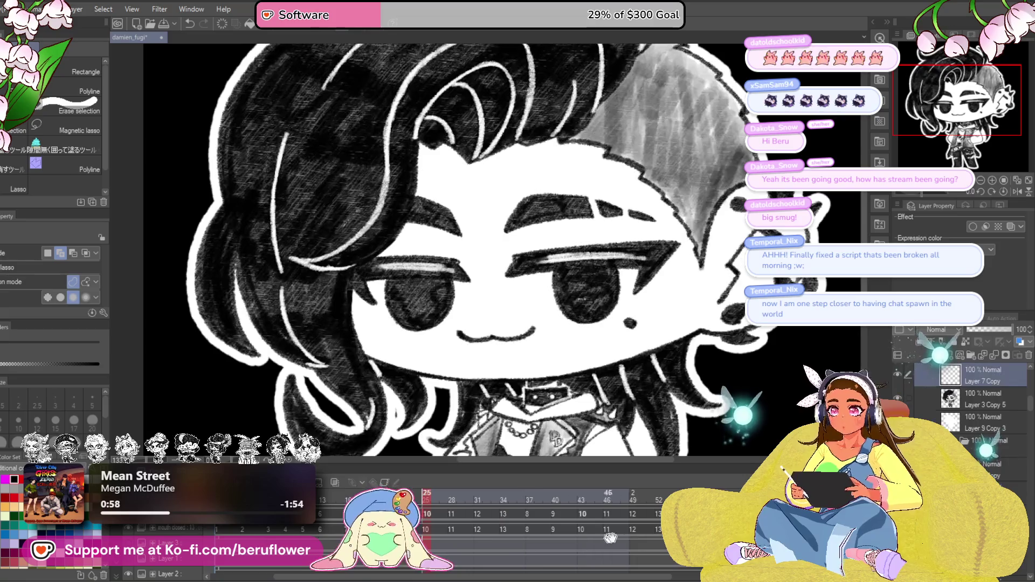
left_click(452, 510)
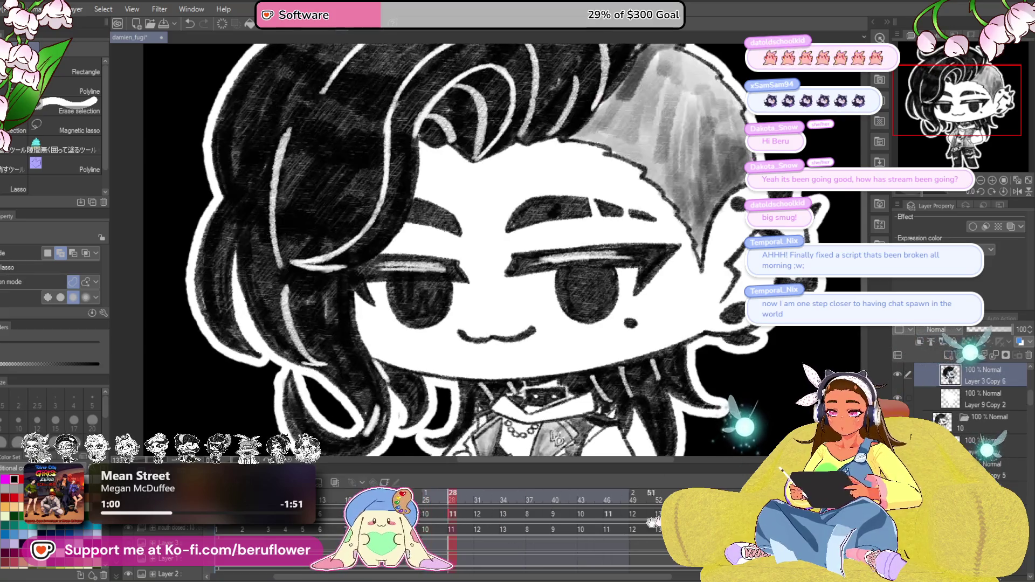
left_click(985, 329)
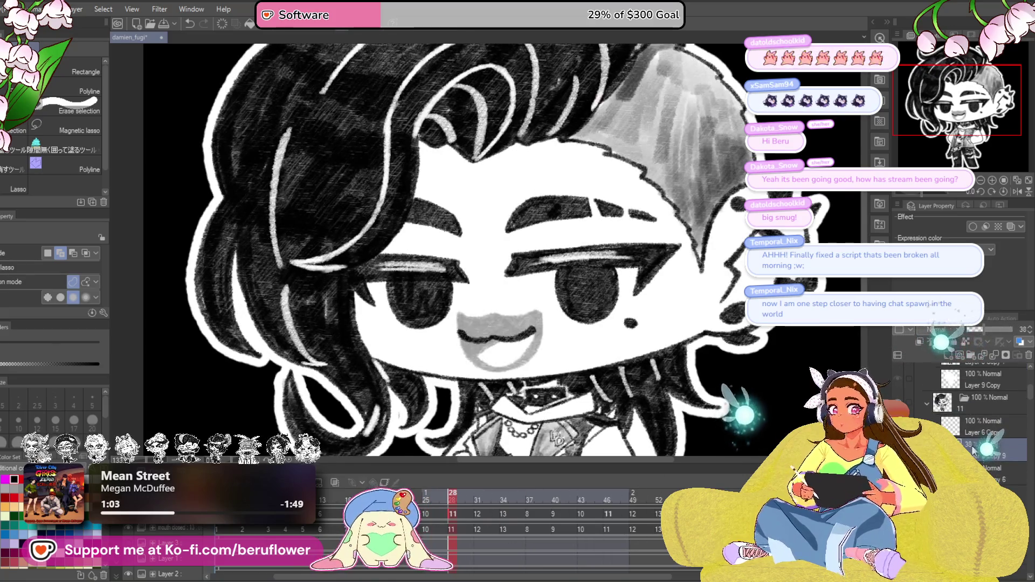
left_click(987, 474)
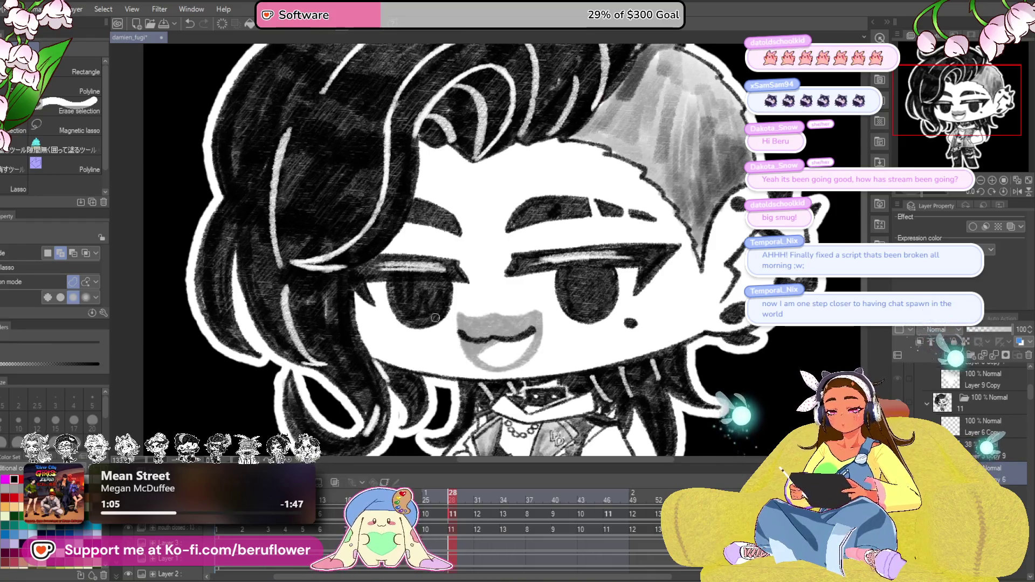
key("Delete")
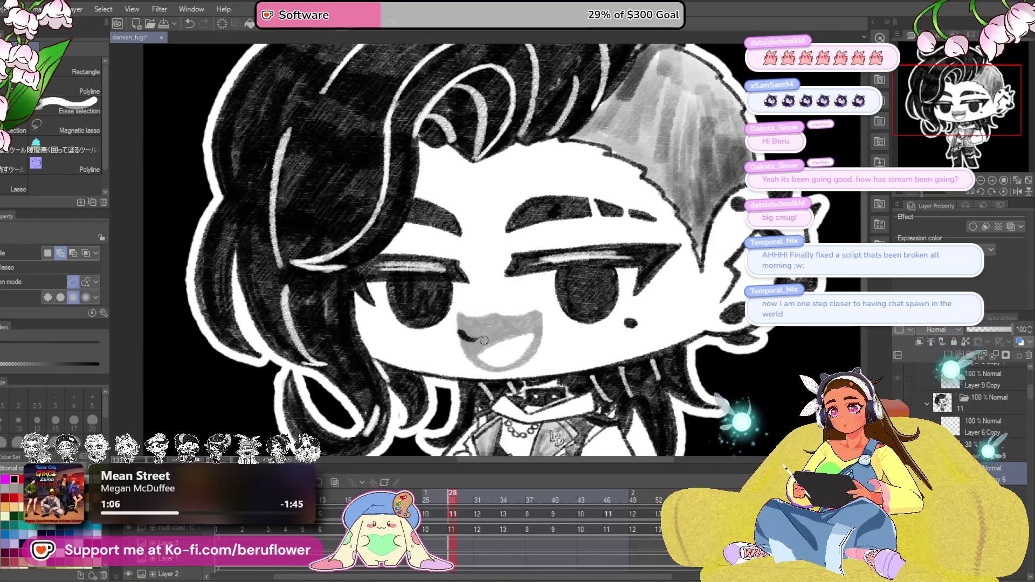
scroll(504, 322, "up", 5)
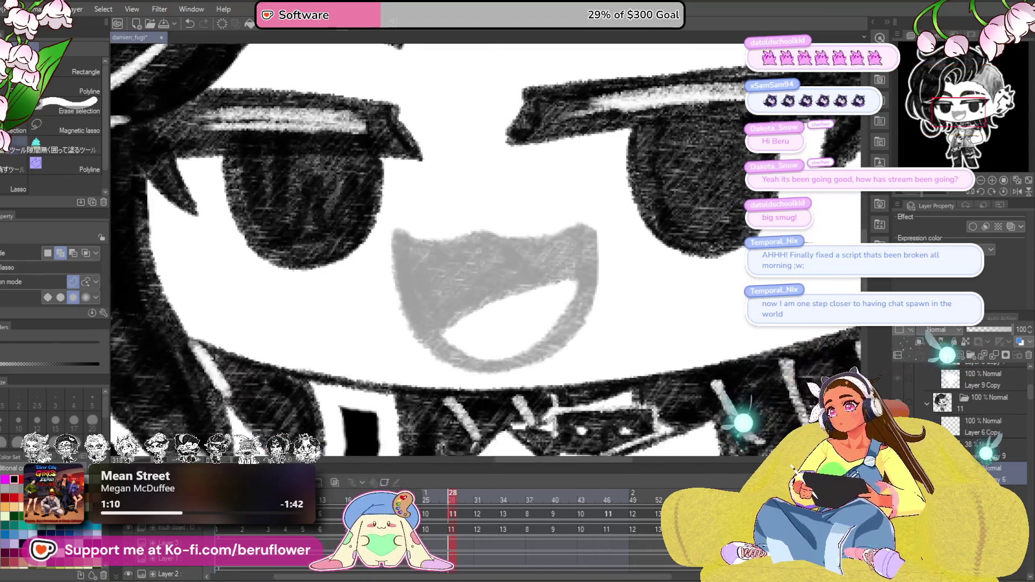
Step: With the pencil, ink the mouth's top edge and tongue line, and shade its upper-left interior
key("p")
mouse_move(502, 254)
left_mouse_down()
mouse_move(515, 268)
mouse_move(564, 253)
mouse_move(515, 379)
mouse_move(412, 248)
left_mouse_up()
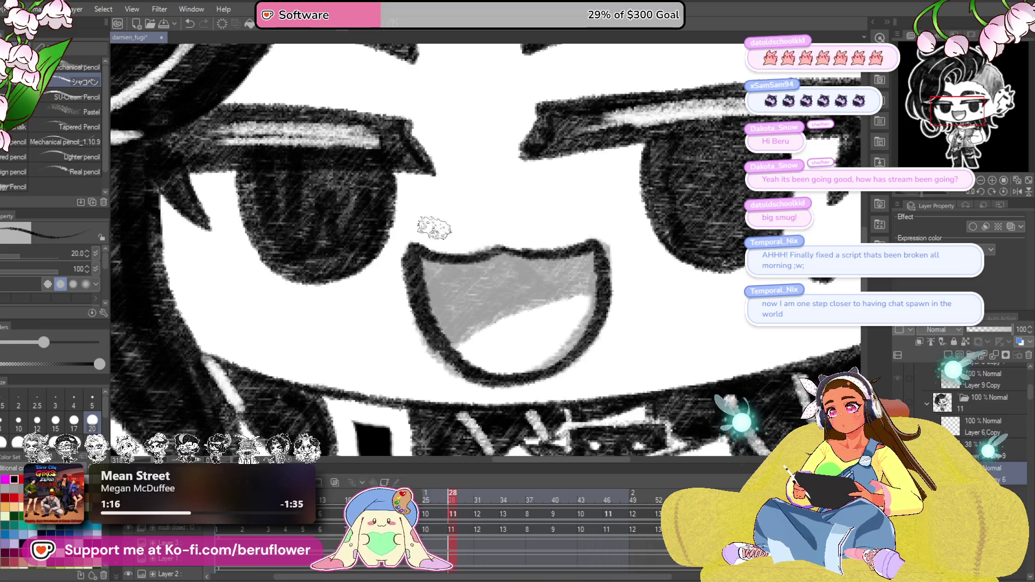
left_click_drag(504, 312, 593, 291)
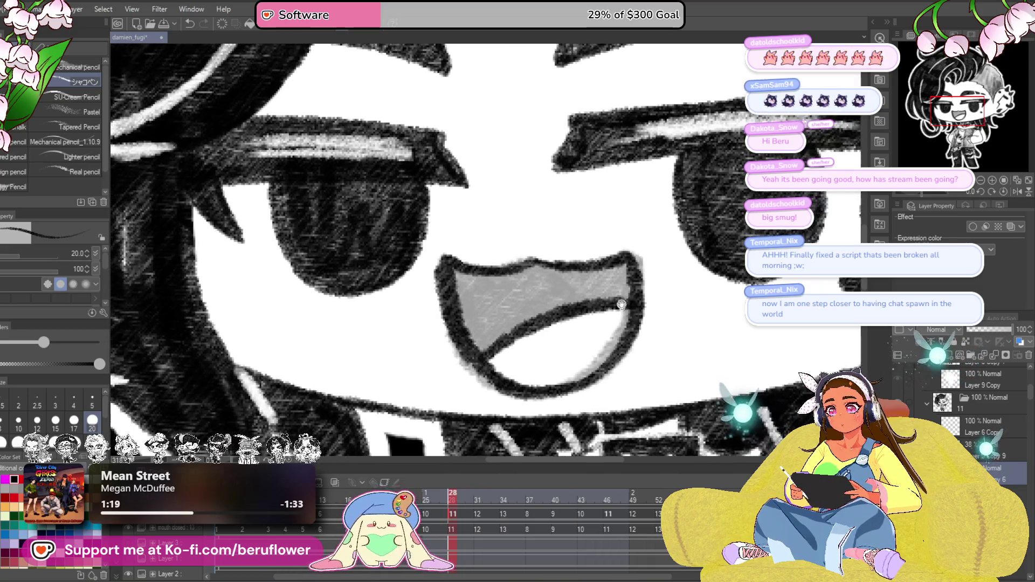
left_click_drag(482, 286, 553, 291)
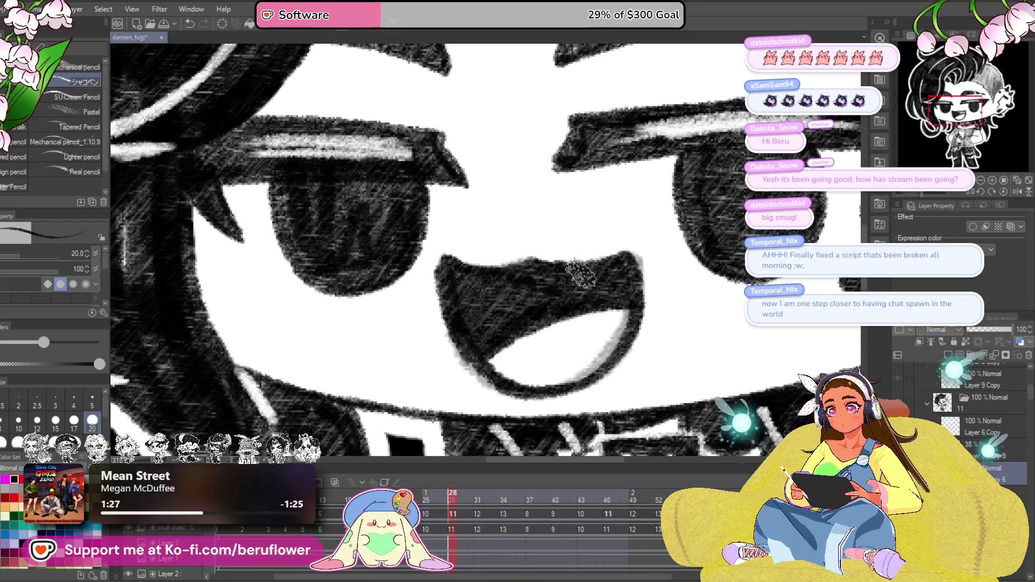
Step: Zoom out, delete the faint 38% mouth guide layer and save the file
key("ctrl+minus")
key("ctrl+minus")
key("ctrl+minus")
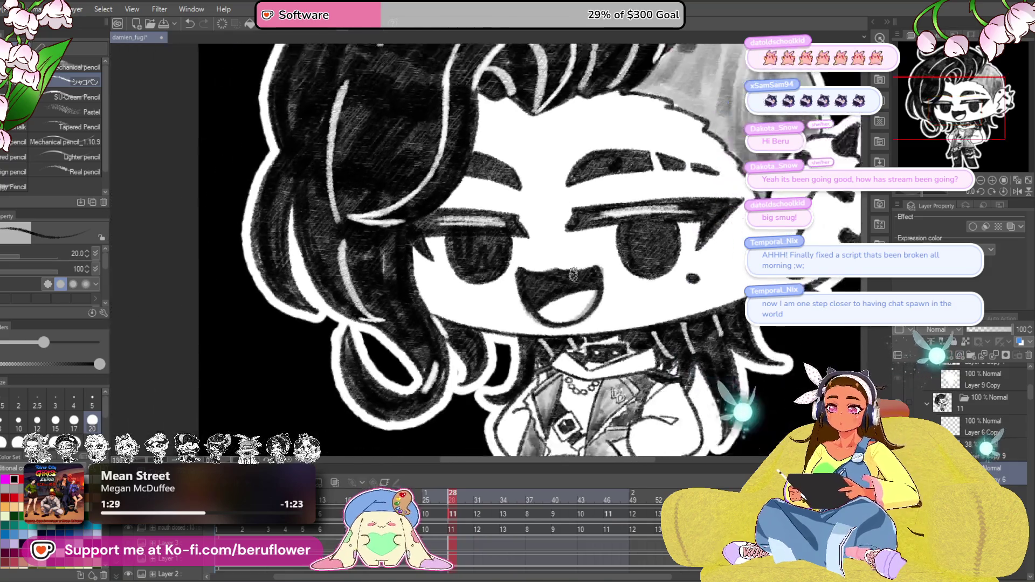
key("ctrl+minus")
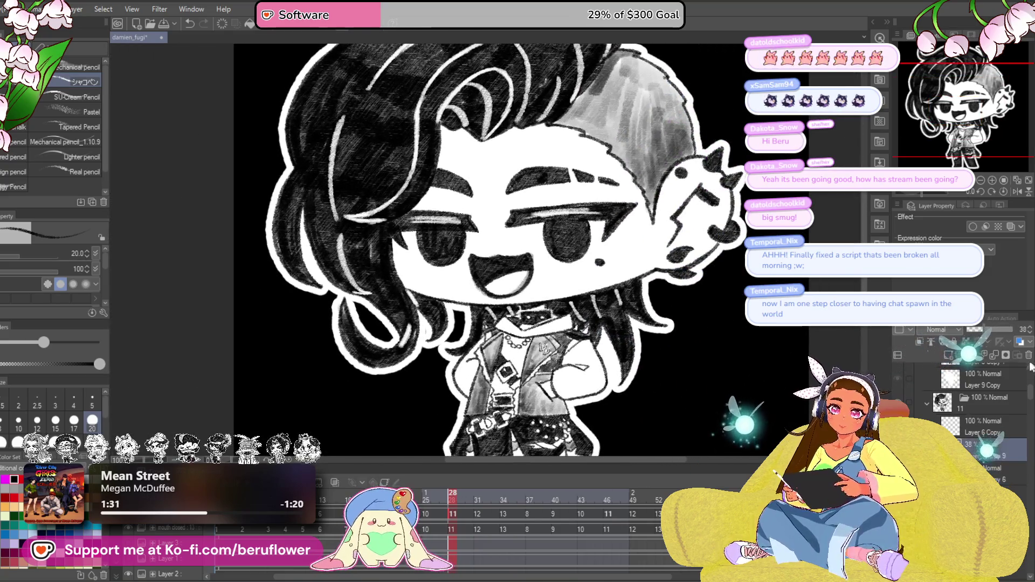
left_click(1029, 356)
left_click_drag(686, 393, 588, 332)
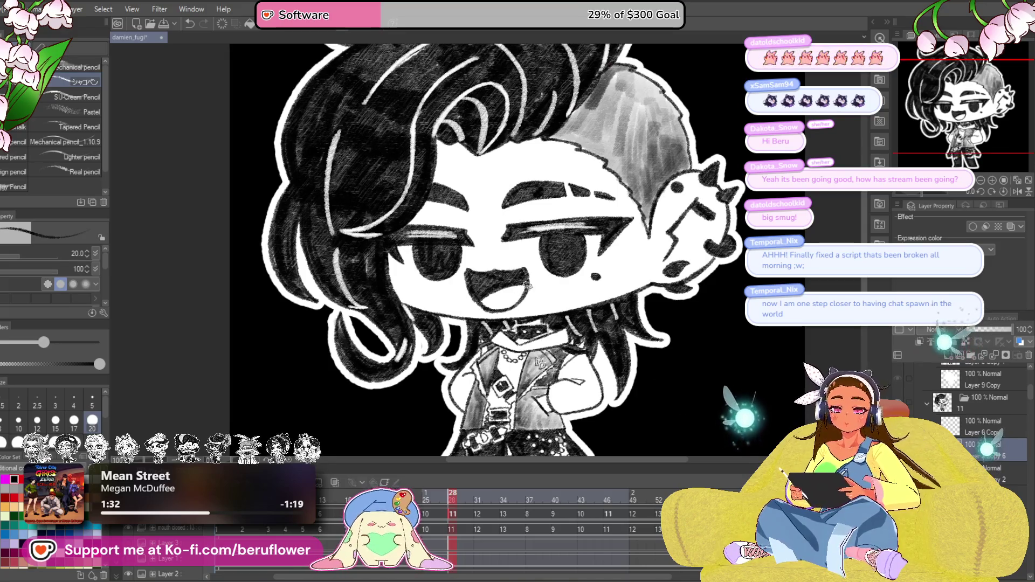
scroll(528, 284, "up", 3)
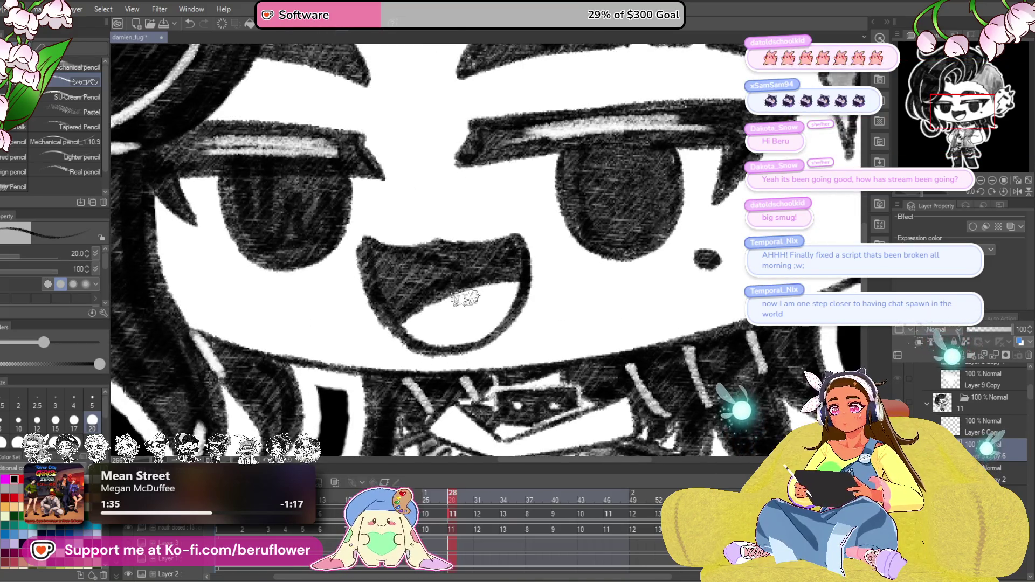
mouse_move(652, 340)
left_mouse_down()
mouse_move(653, 369)
mouse_move(602, 320)
left_mouse_up()
key("ctrl+s")
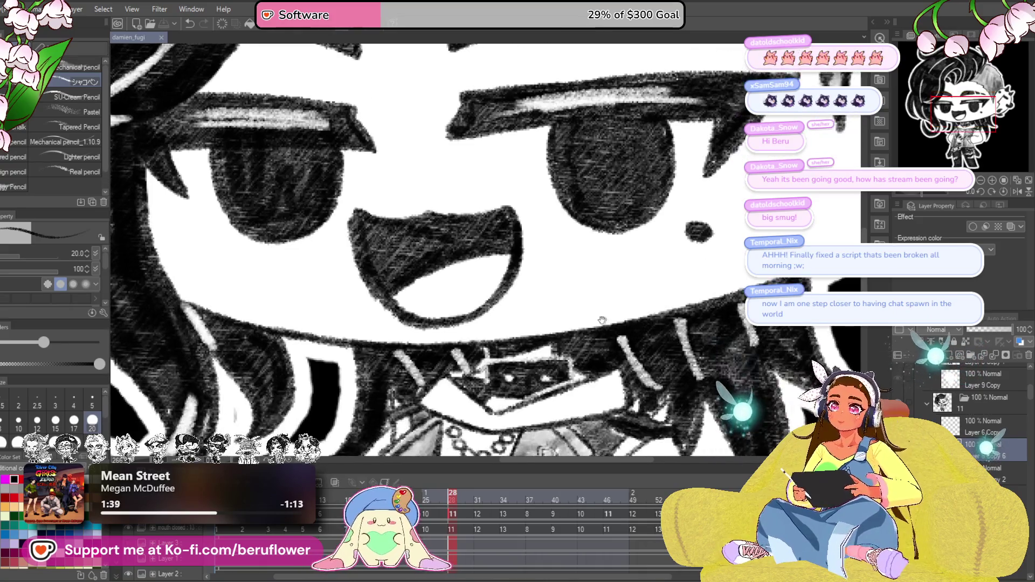
scroll(592, 306, "down", 3)
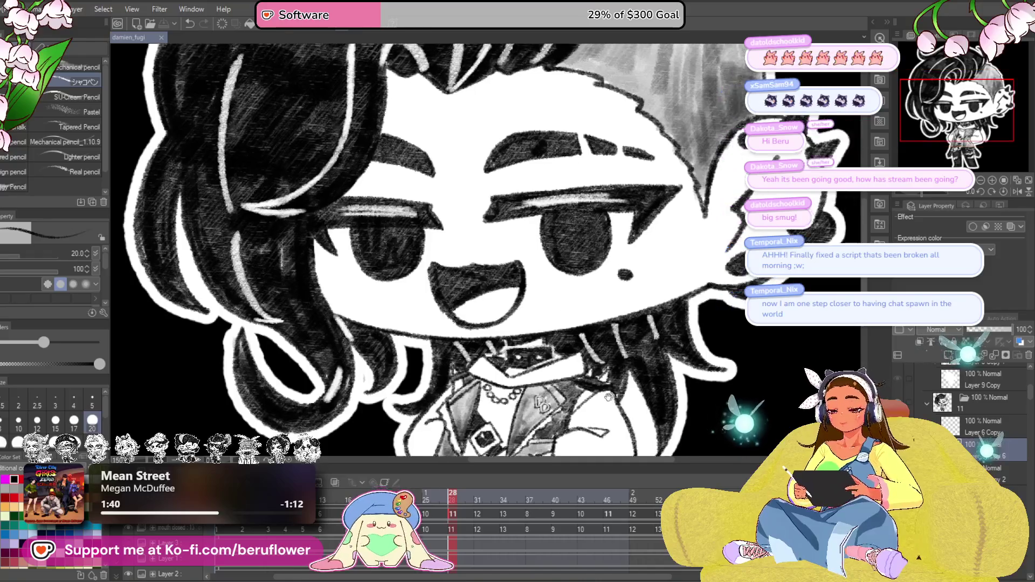
left_click_drag(608, 398, 584, 413)
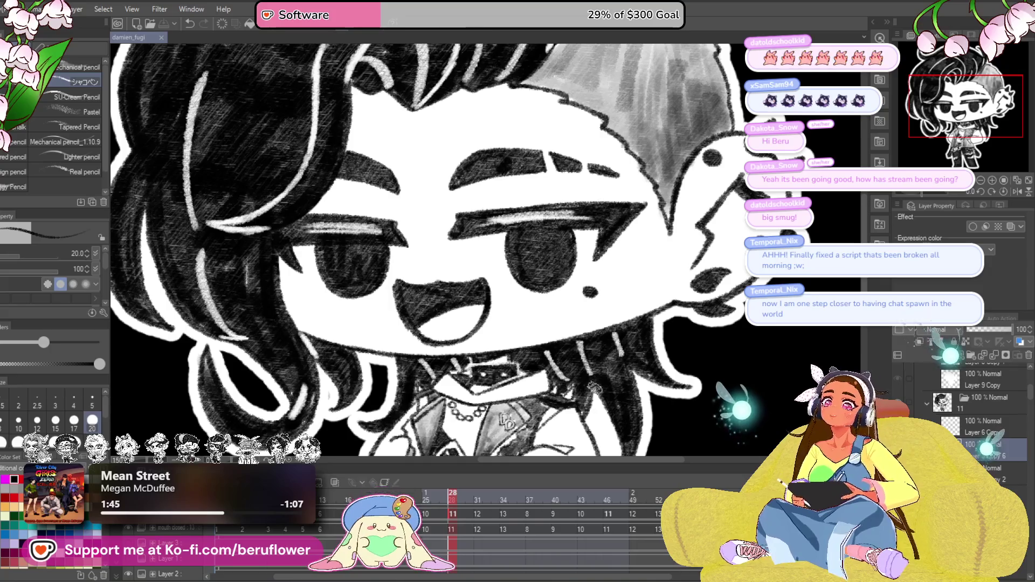
left_click_drag(600, 410, 583, 418)
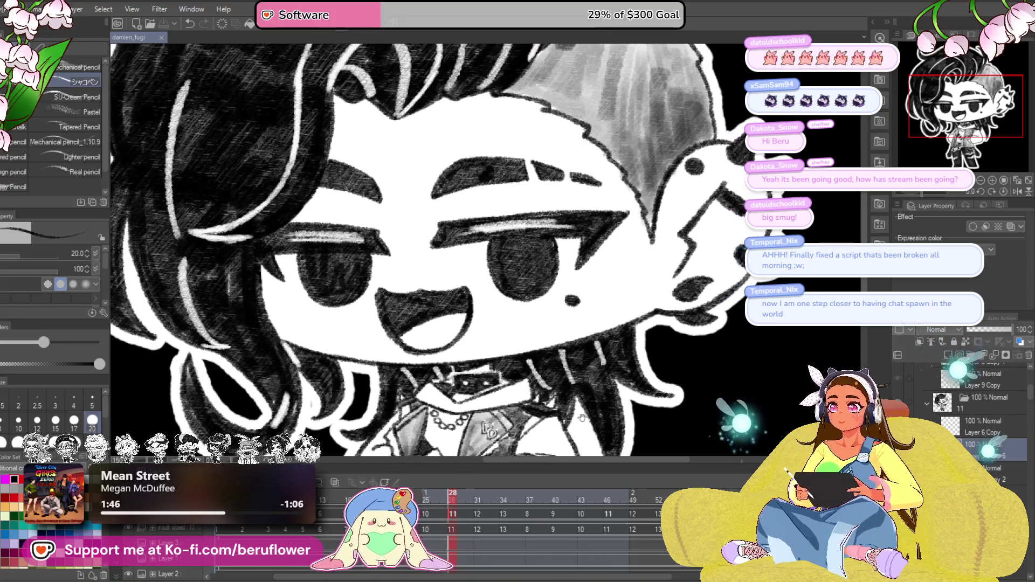
Step: On frame 31, paste a faint open-mouth guide above Layer 3 Copy 7 and erase the smile line
left_click(478, 514)
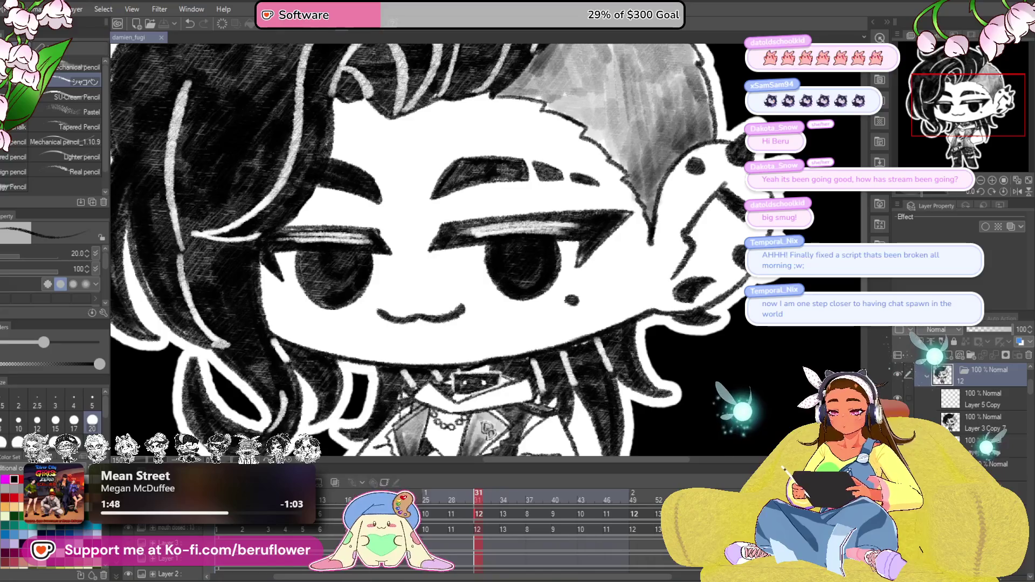
left_click(985, 426)
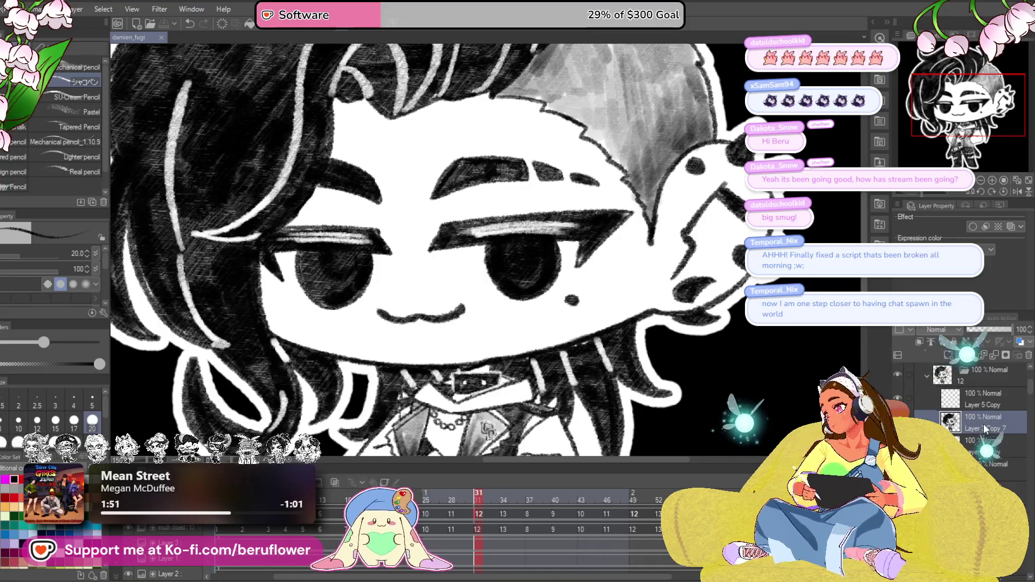
key("ctrl+v")
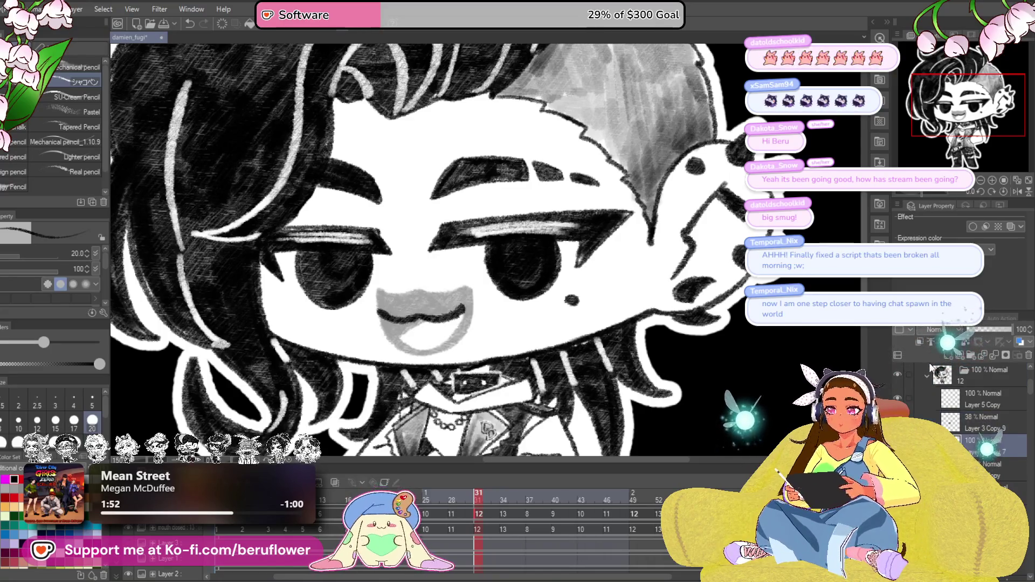
left_click_drag(407, 318, 458, 312)
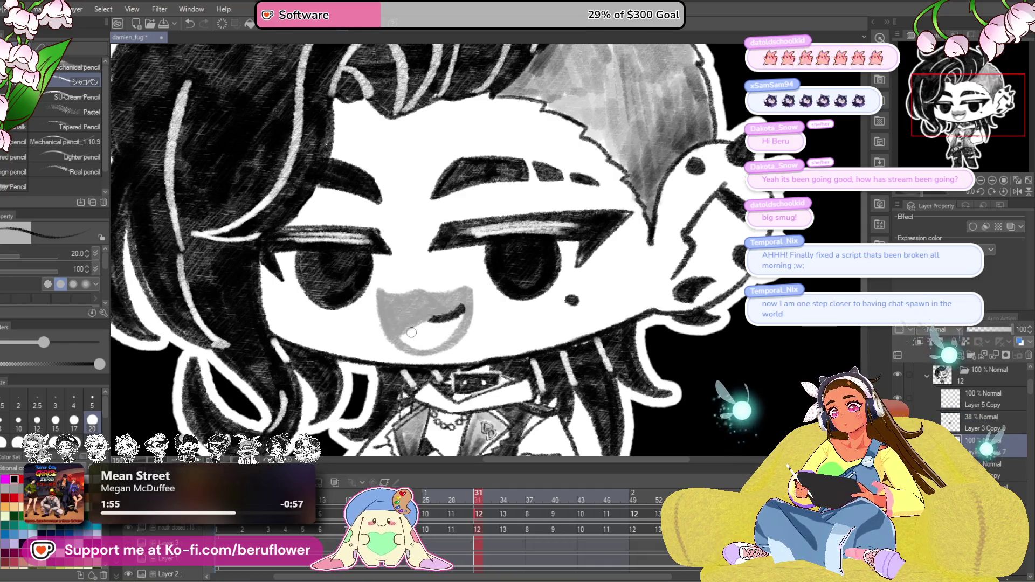
Step: Ink the open mouth's left, top, right and bottom edges plus the tongue line
scroll(447, 291, "up", 5)
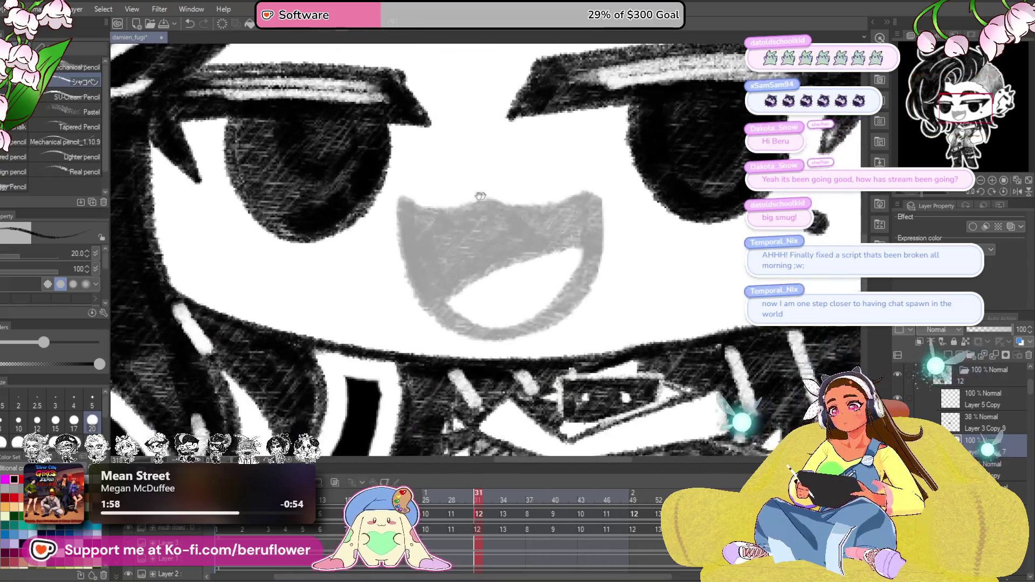
left_click_drag(447, 290, 555, 198)
mouse_move(402, 201)
left_mouse_down()
mouse_move(437, 310)
mouse_move(507, 339)
left_mouse_up()
left_click_drag(626, 272, 659, 289)
mouse_move(432, 221)
left_mouse_down()
mouse_move(491, 233)
mouse_move(629, 211)
left_mouse_up()
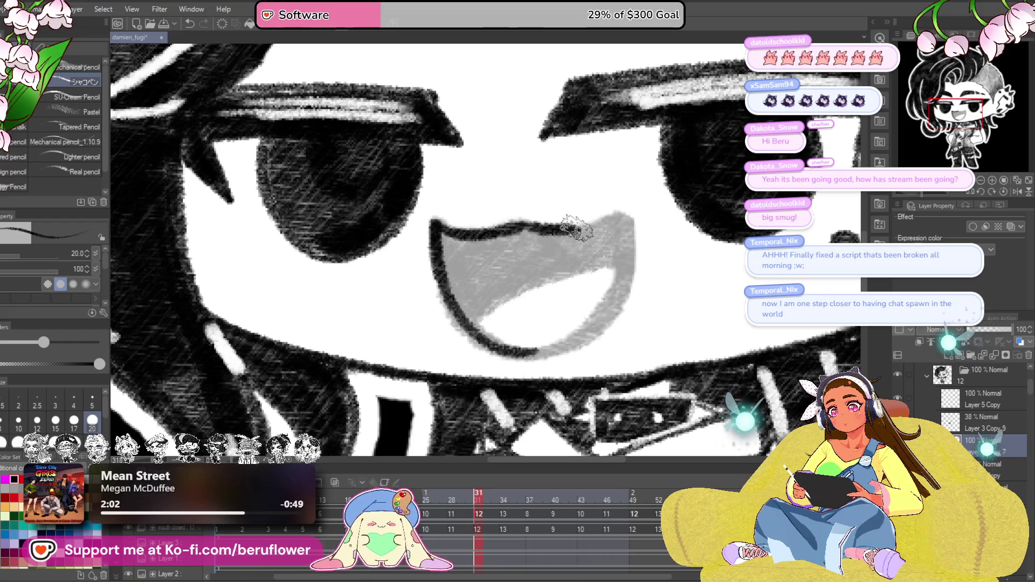
mouse_move(625, 276)
left_mouse_down()
mouse_move(593, 330)
mouse_move(510, 357)
left_mouse_up()
left_click_drag(494, 286, 553, 281)
mouse_move(528, 317)
left_mouse_down()
mouse_move(644, 259)
mouse_move(653, 291)
left_mouse_up()
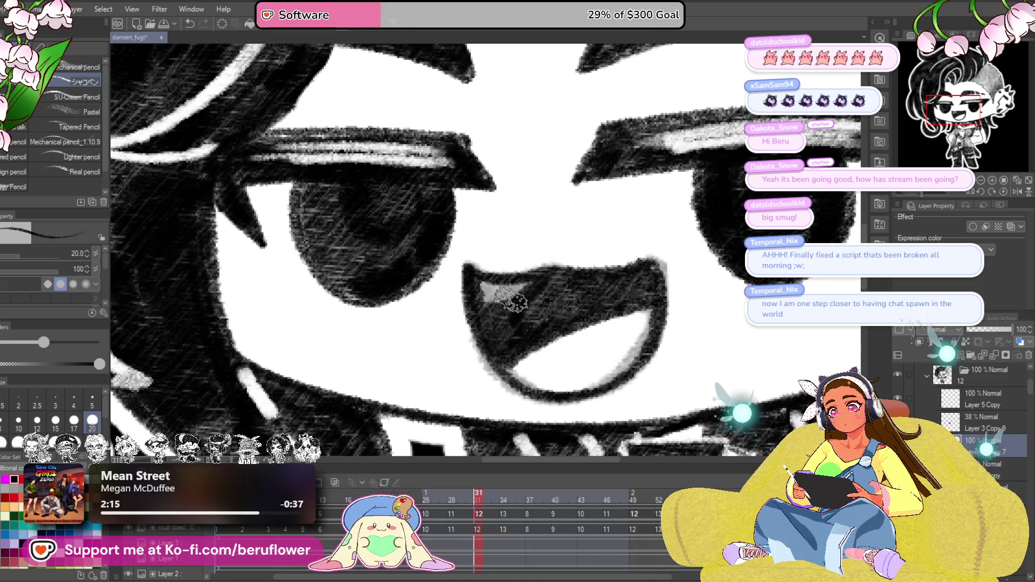
Step: Discard the 38% opacity guide layer and save
scroll(634, 288, "down", 5)
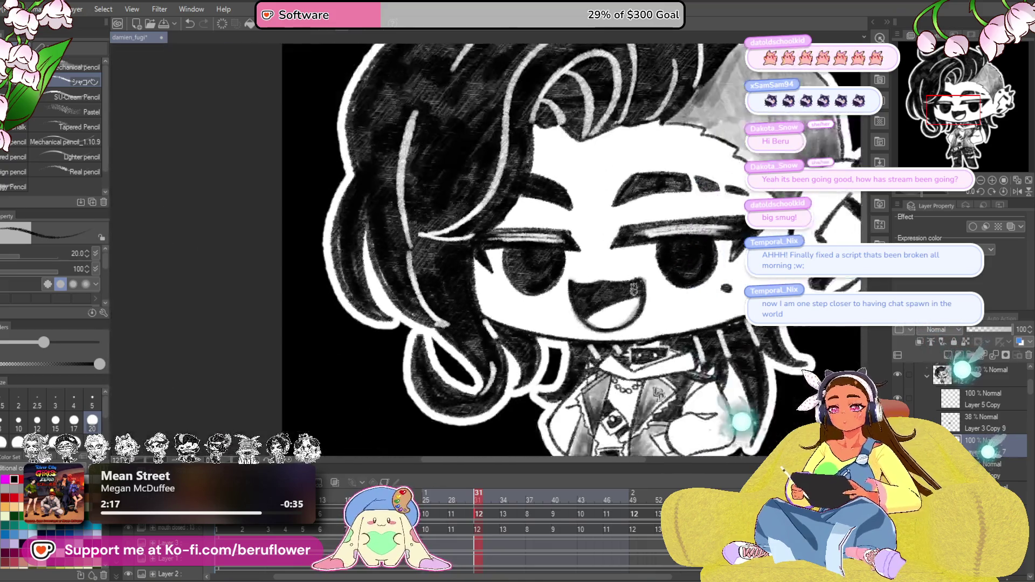
left_click(1030, 355)
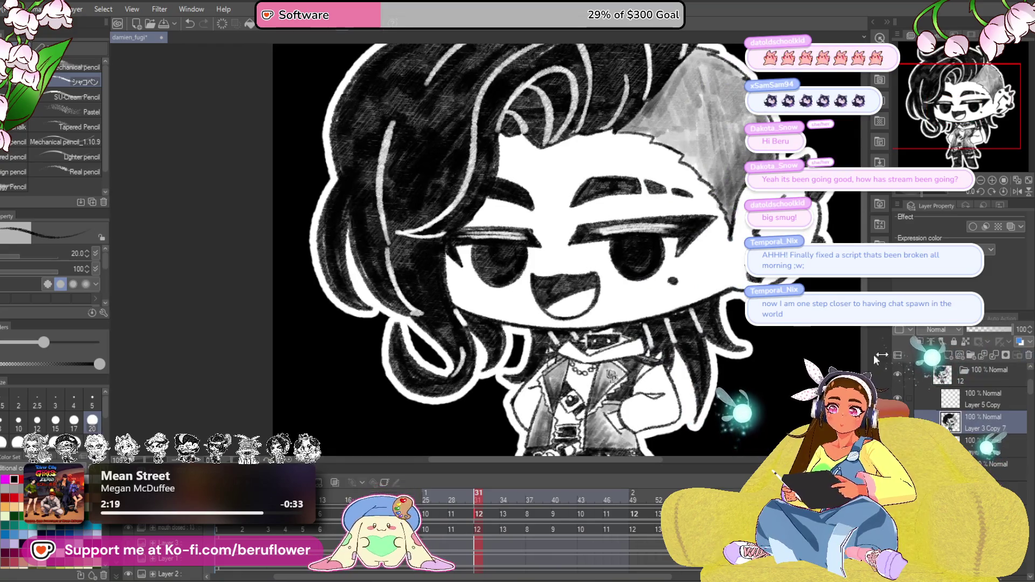
left_click_drag(709, 424, 645, 391)
key("ctrl+s")
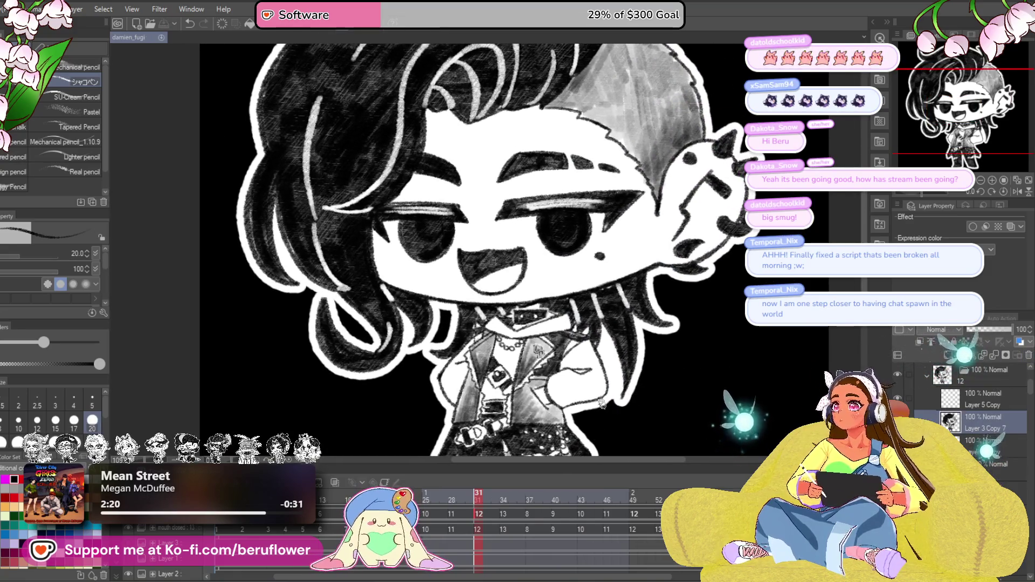
scroll(595, 356, "down", 3)
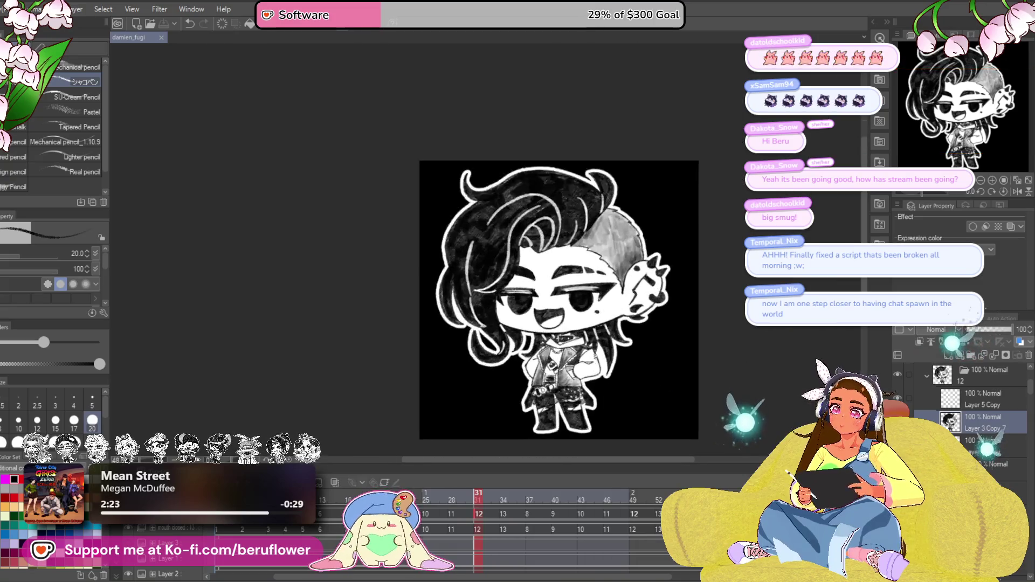
scroll(595, 356, "up", 2)
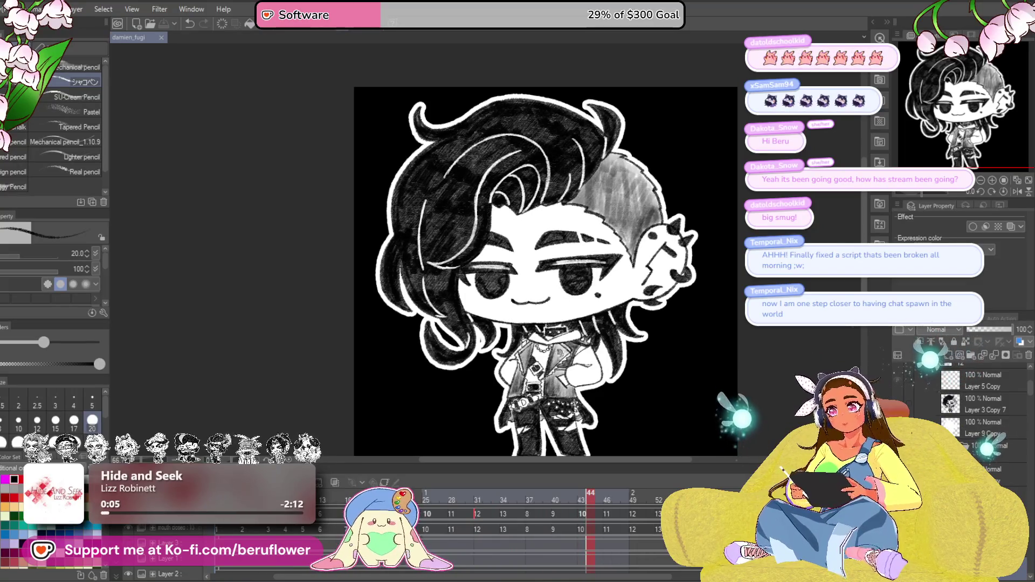
Step: Recentre the chibi, save with Ctrl+S, and play back the open-mouth and smirk talking frames
scroll(982, 410, "down", 2)
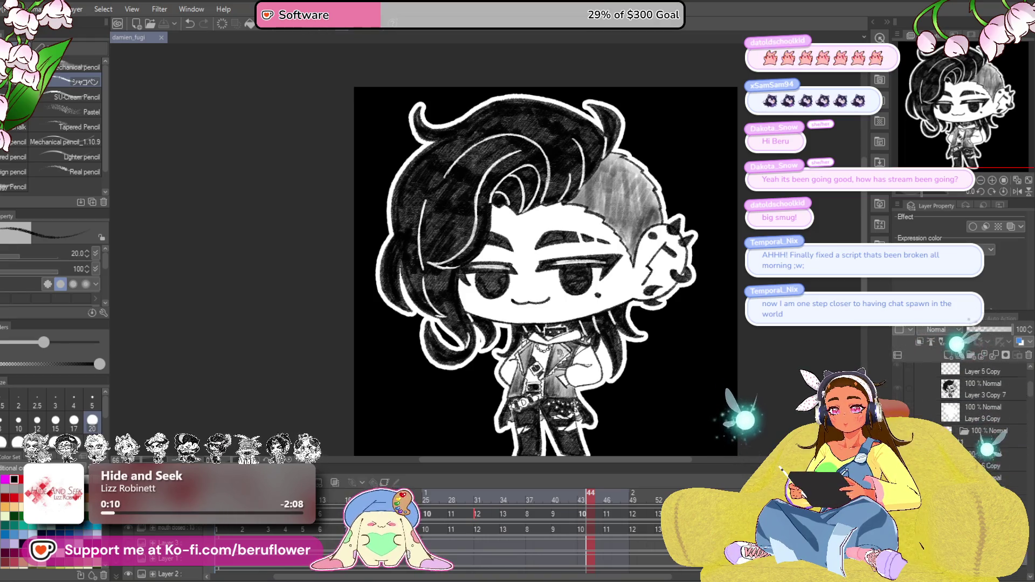
scroll(982, 410, "down", 2)
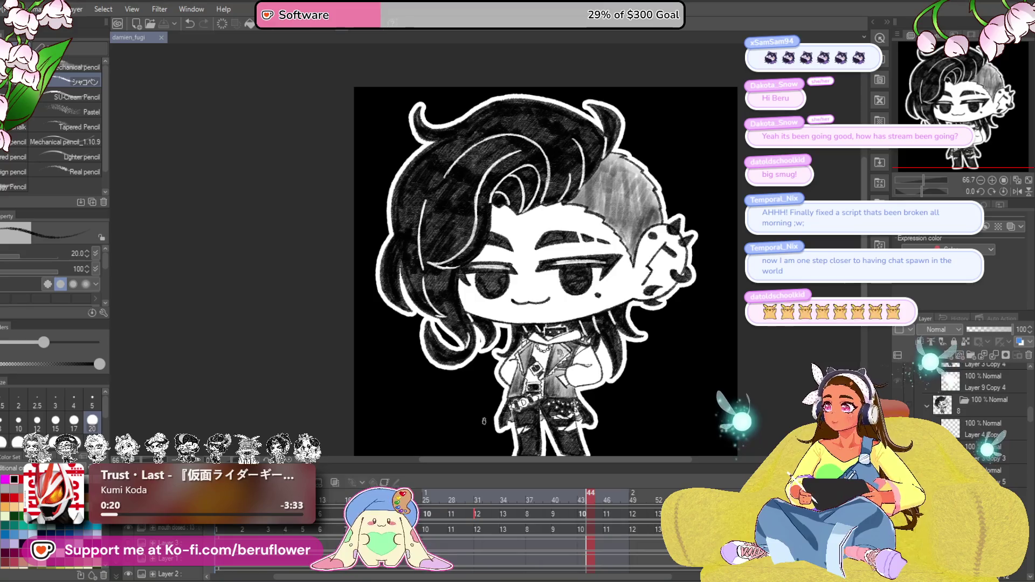
scroll(484, 421, "down", 1)
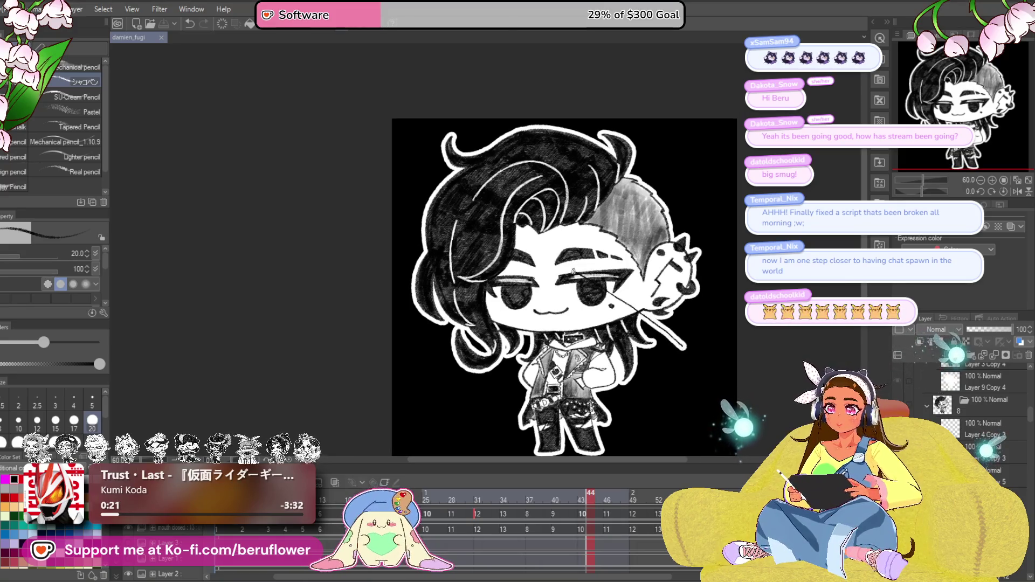
left_click_drag(710, 319, 585, 307)
scroll(589, 304, "up", 1)
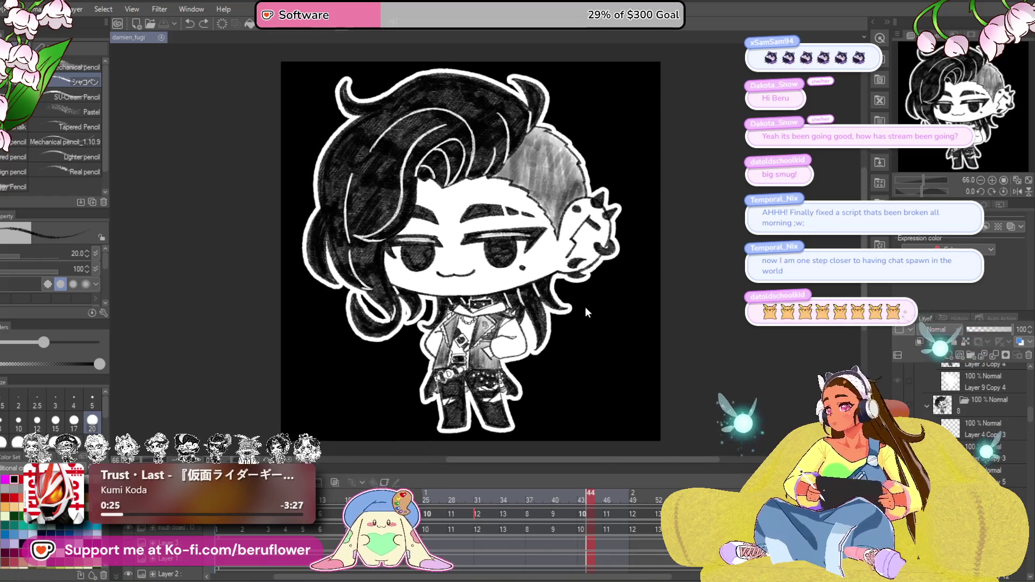
key("ctrl+s")
key("space")
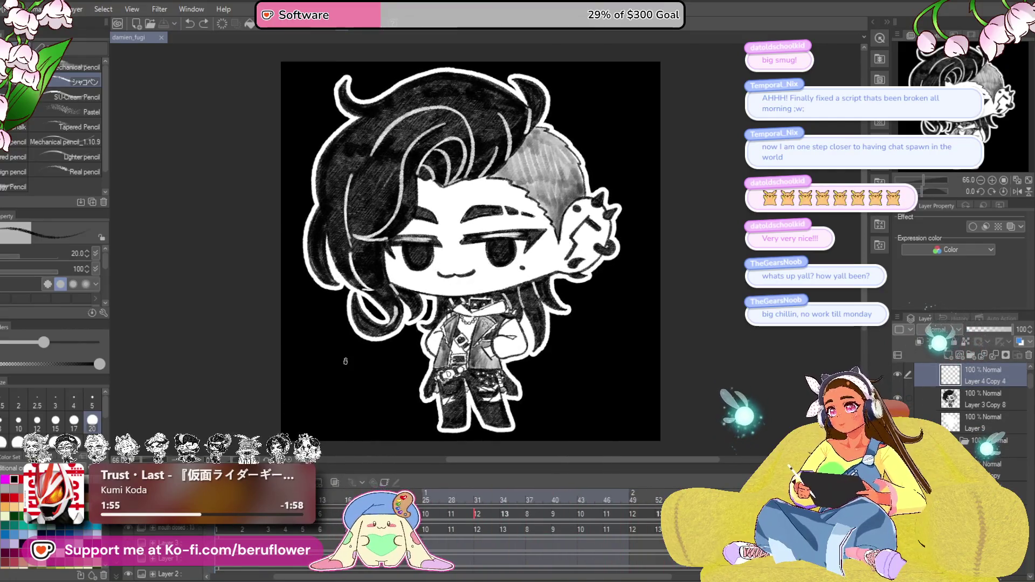
scroll(345, 360, "down", 2)
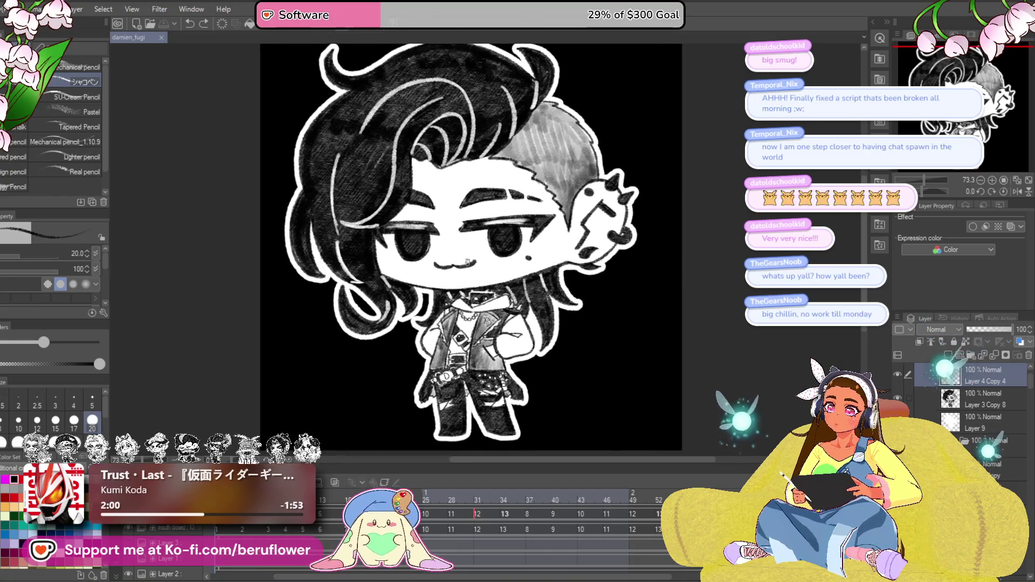
left_click_drag(492, 284, 494, 292)
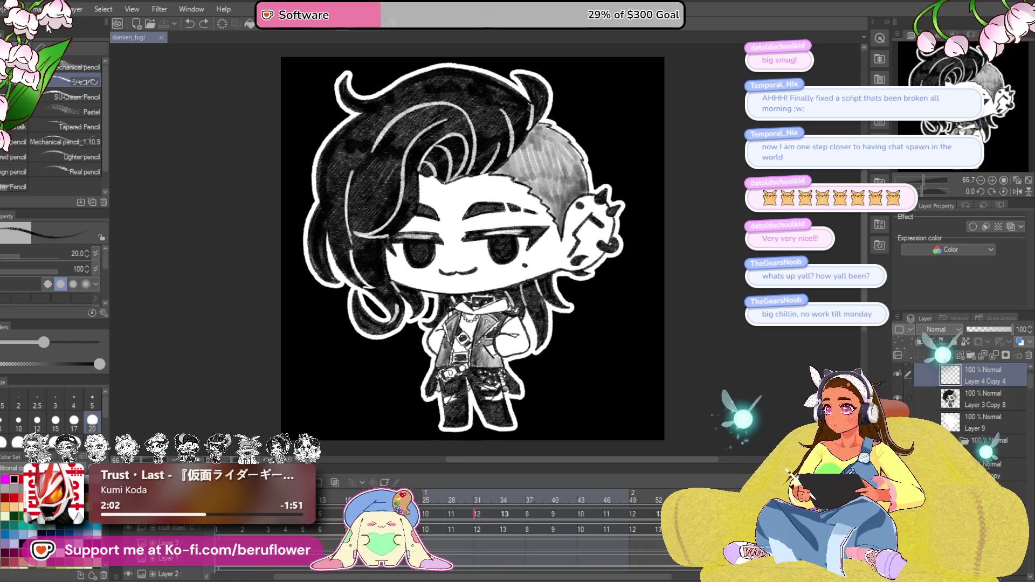
left_click(8, 9)
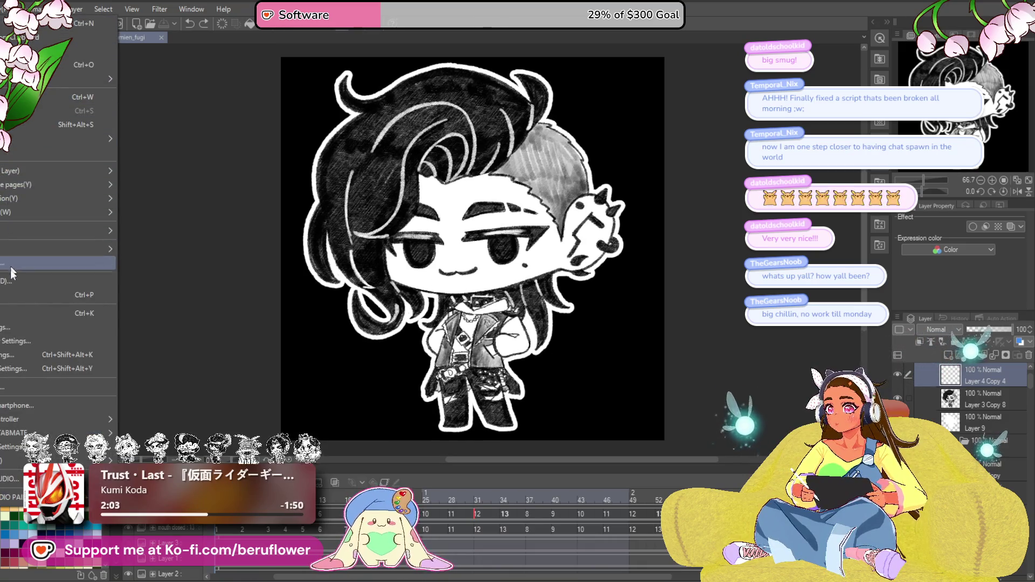
Step: Export an animated GIF at width 1000 without transparency, then hide the black background layer
mouse_move(25, 196)
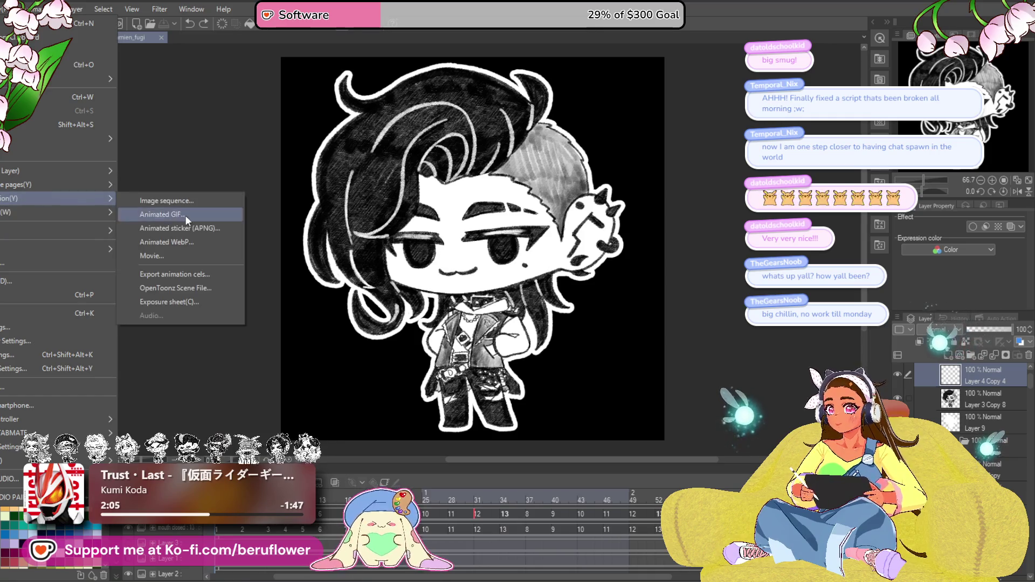
left_click(189, 215)
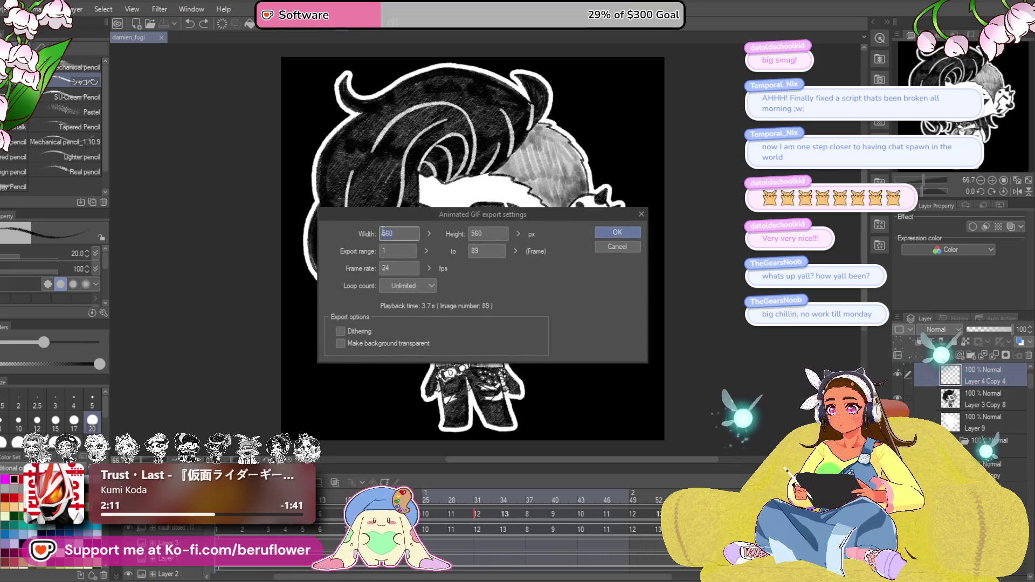
type("1000")
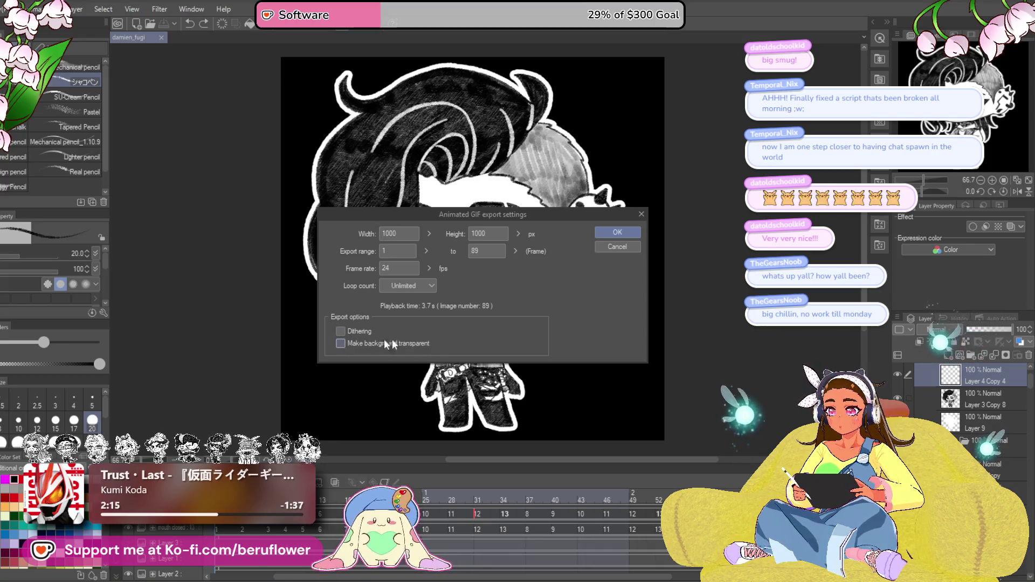
left_click(600, 233)
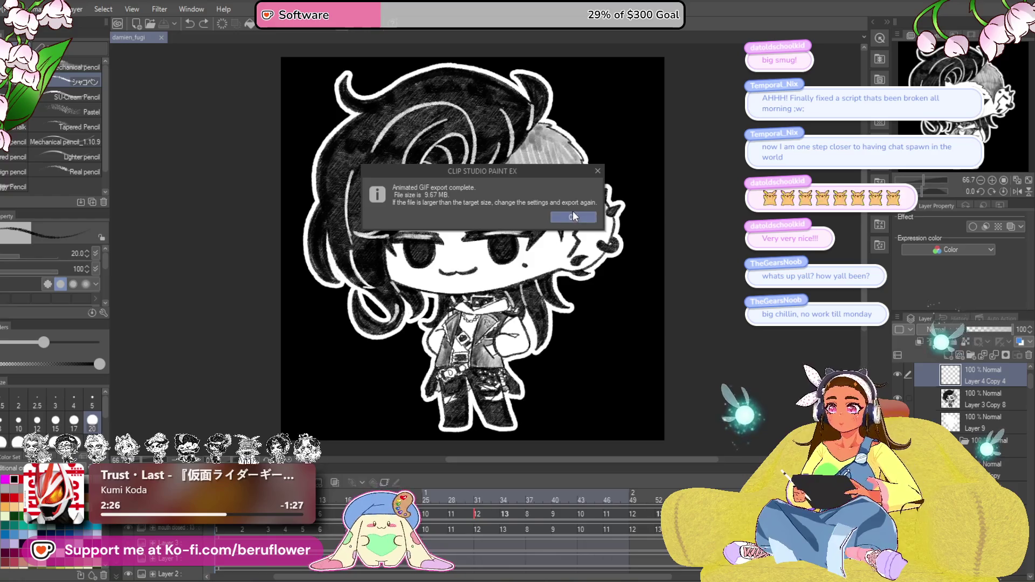
left_click(573, 215)
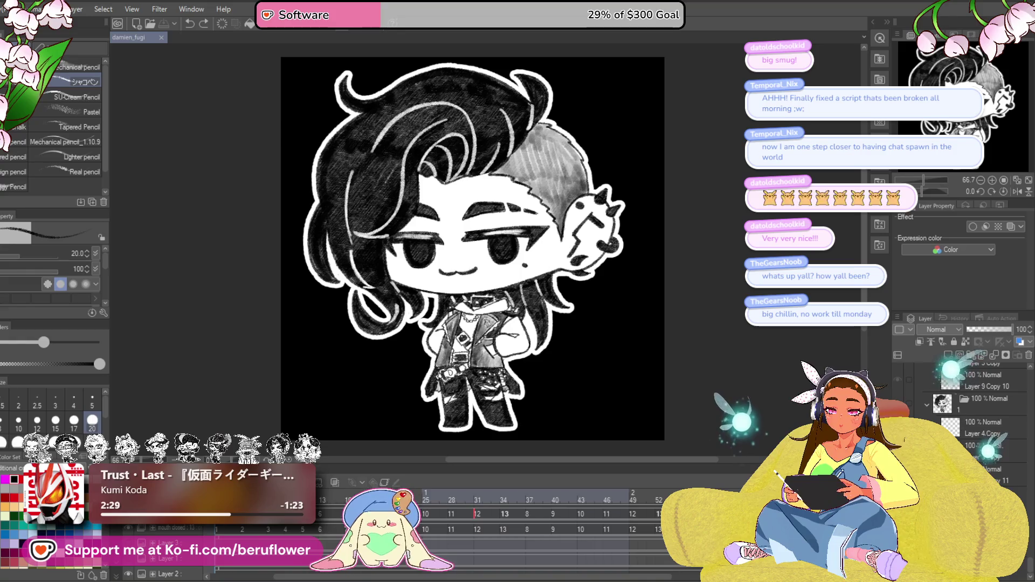
left_click(128, 574)
Step: Hide the white paper layer and save the drawing
left_click(899, 480)
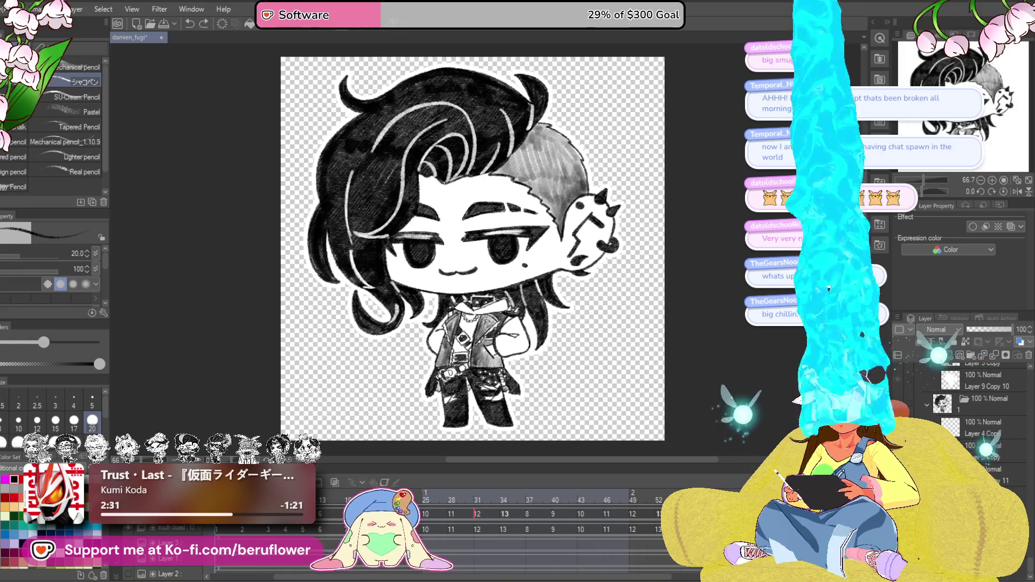
key("ctrl+s")
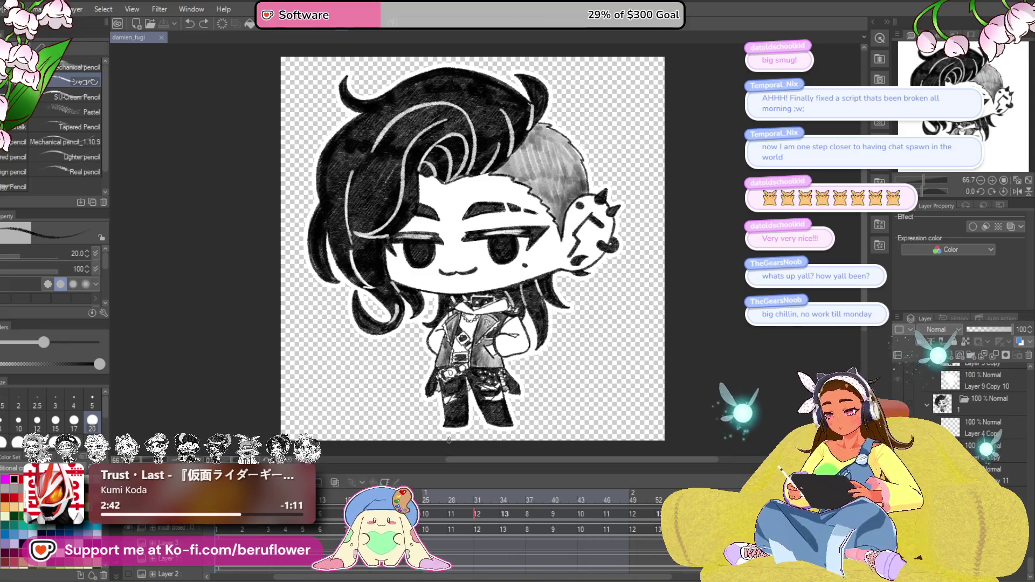
left_click(253, 532)
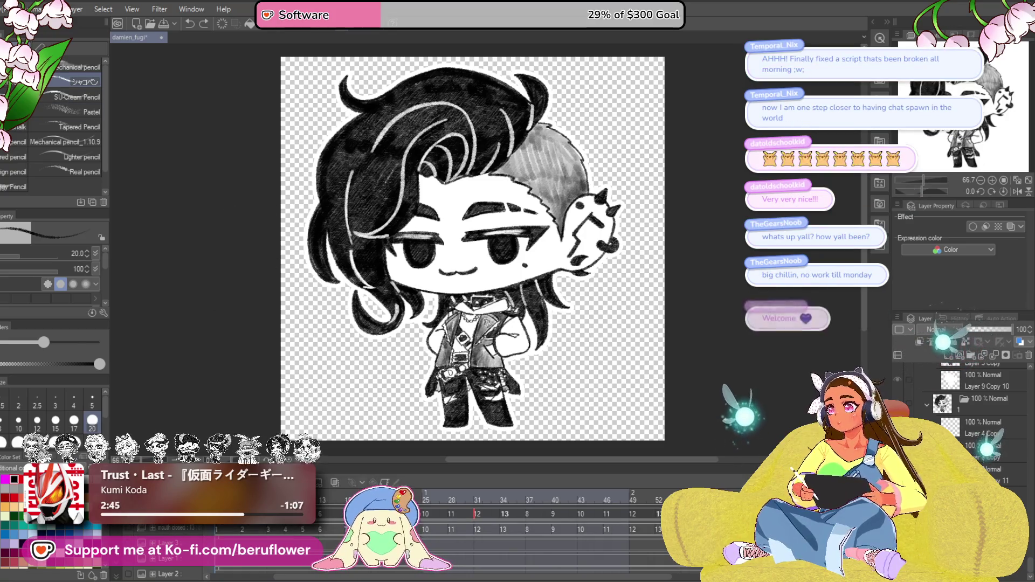
Step: Export a 1000-wide animated GIF with a transparent background, then show the black background again
left_click(6, 9)
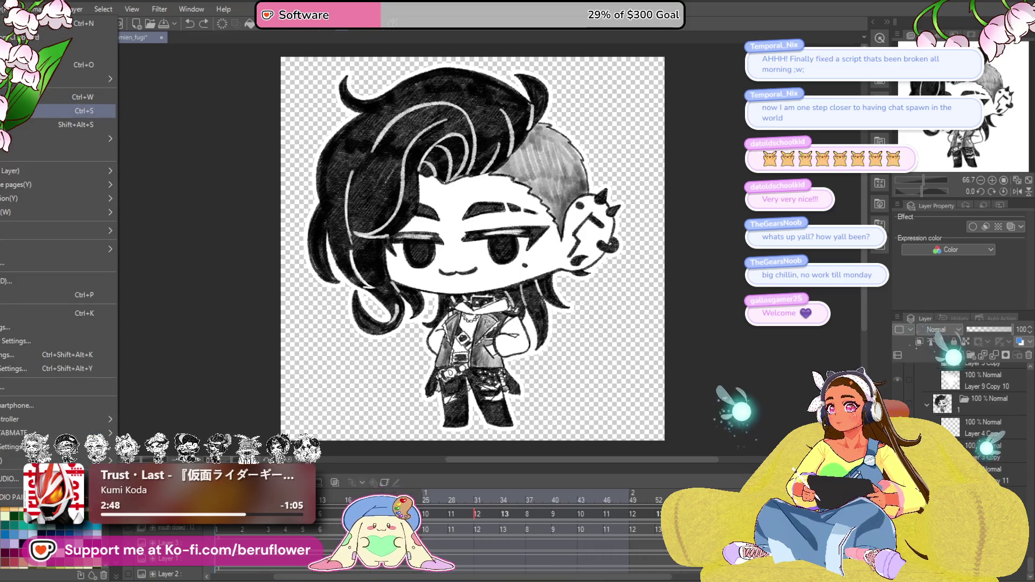
mouse_move(81, 212)
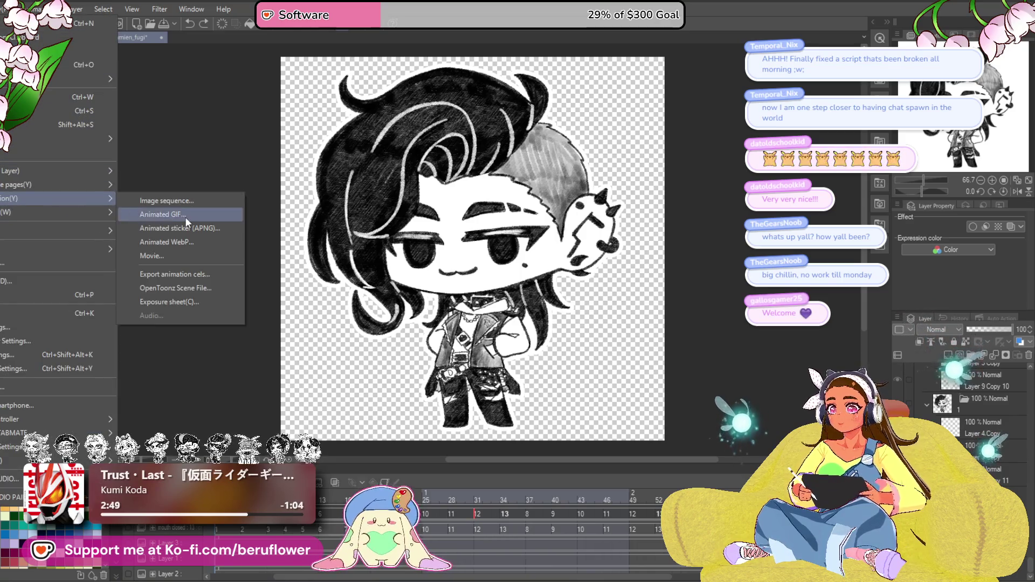
left_click(185, 217)
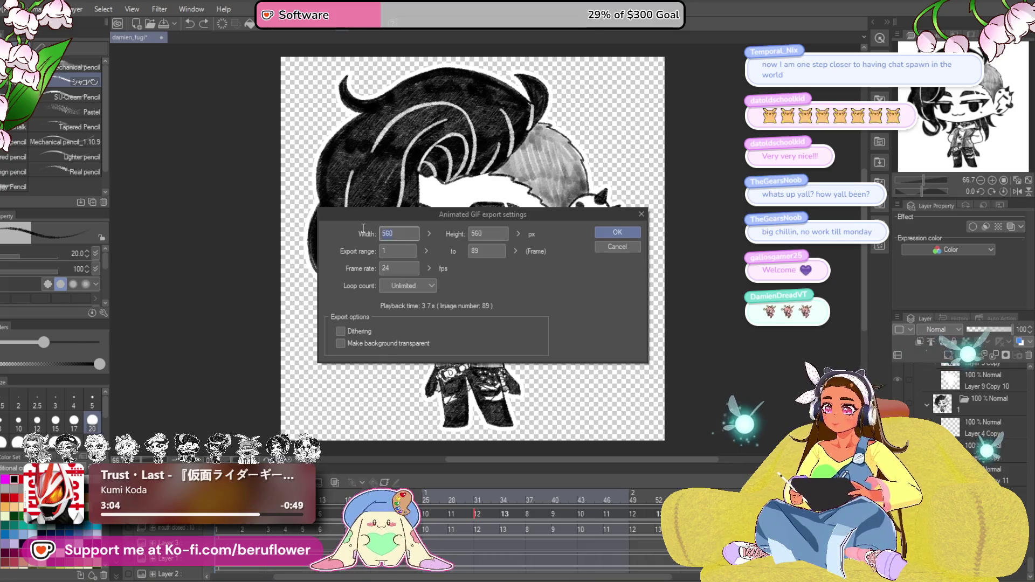
type("1000")
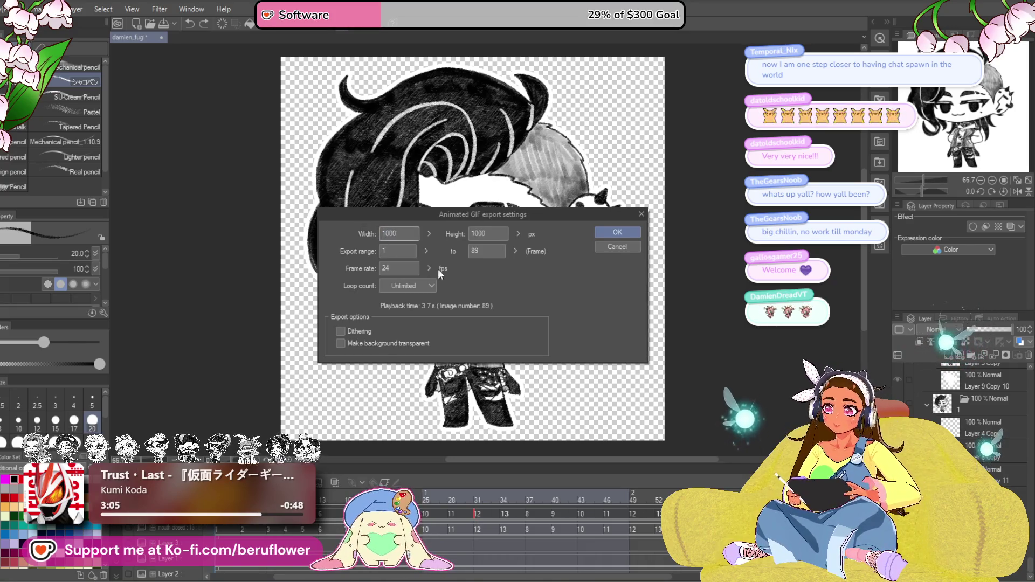
left_click(344, 343)
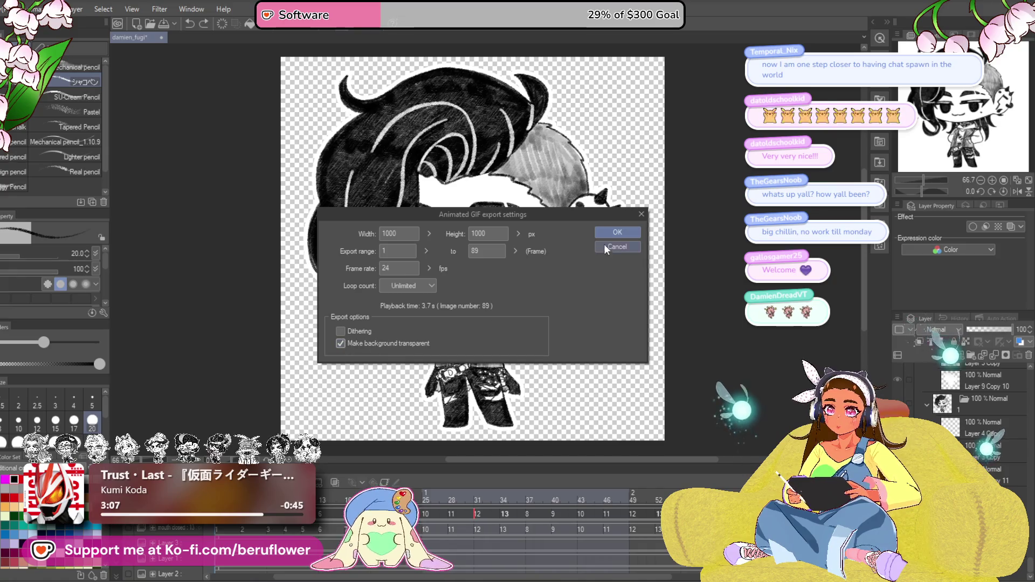
left_click(613, 235)
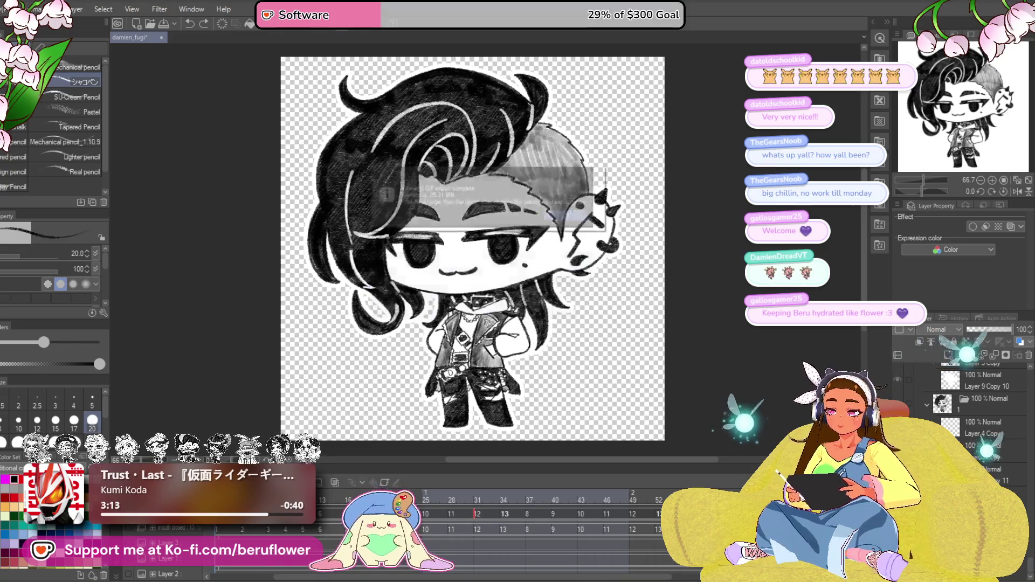
key("Return")
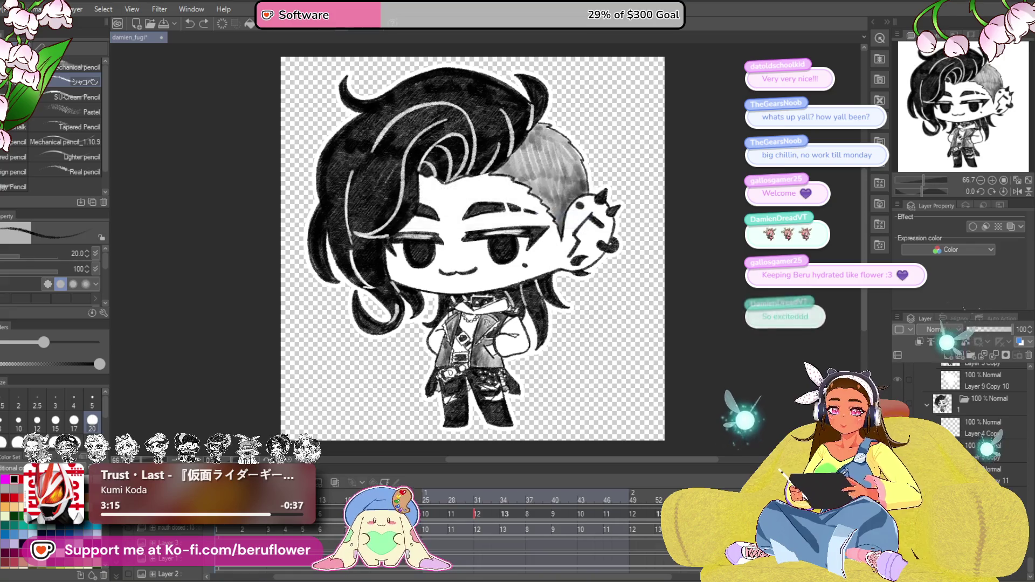
left_click(128, 575)
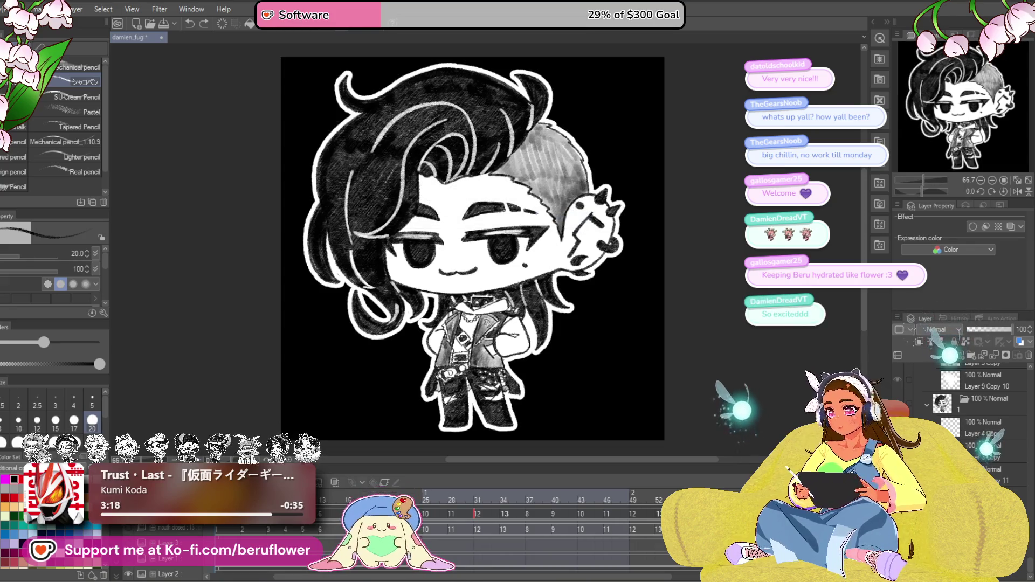
key("space")
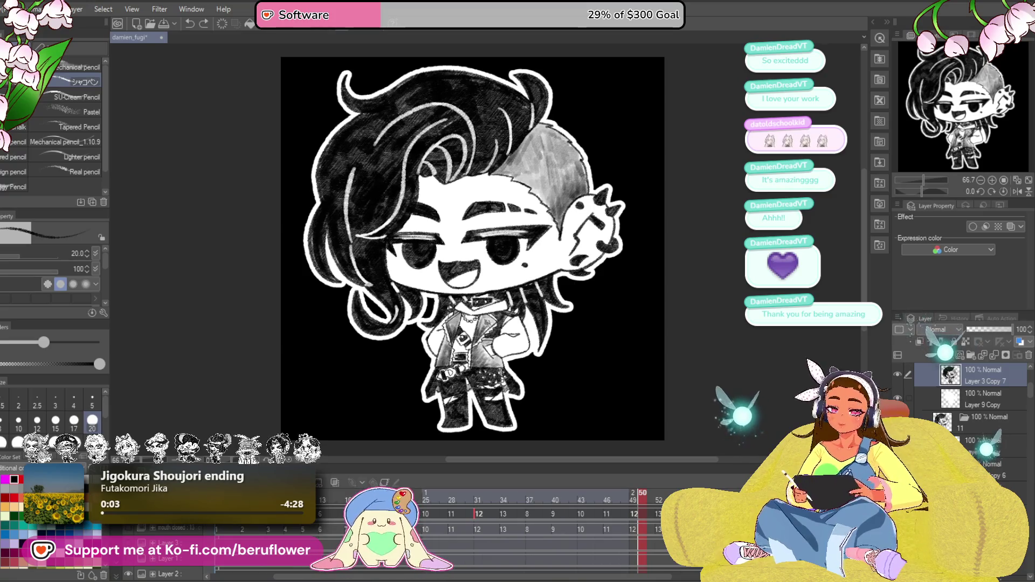
scroll(931, 380, "up", 3)
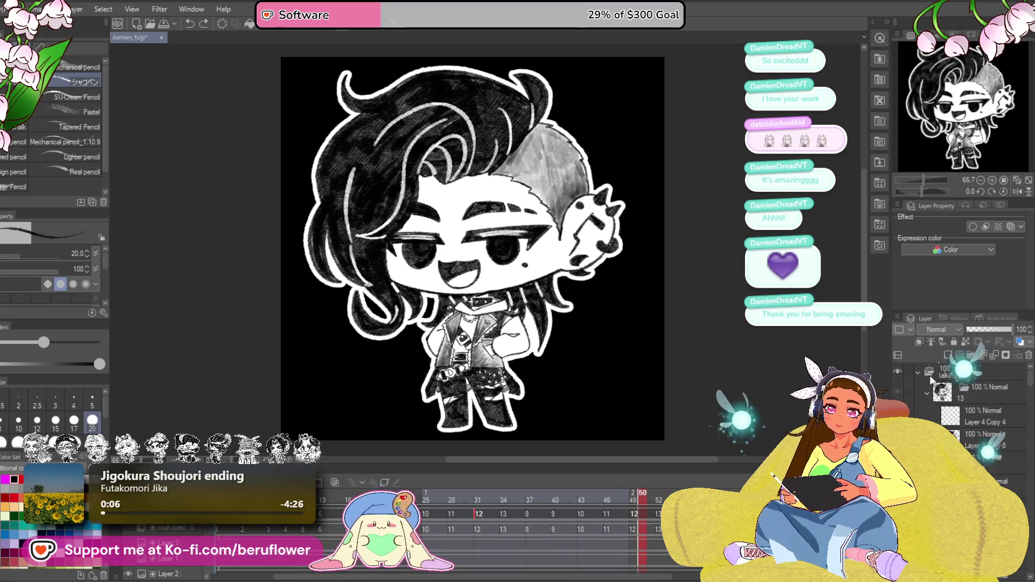
Step: Hide the black paper layer and the talking frames, and show the mouth closed folder
left_click(919, 372)
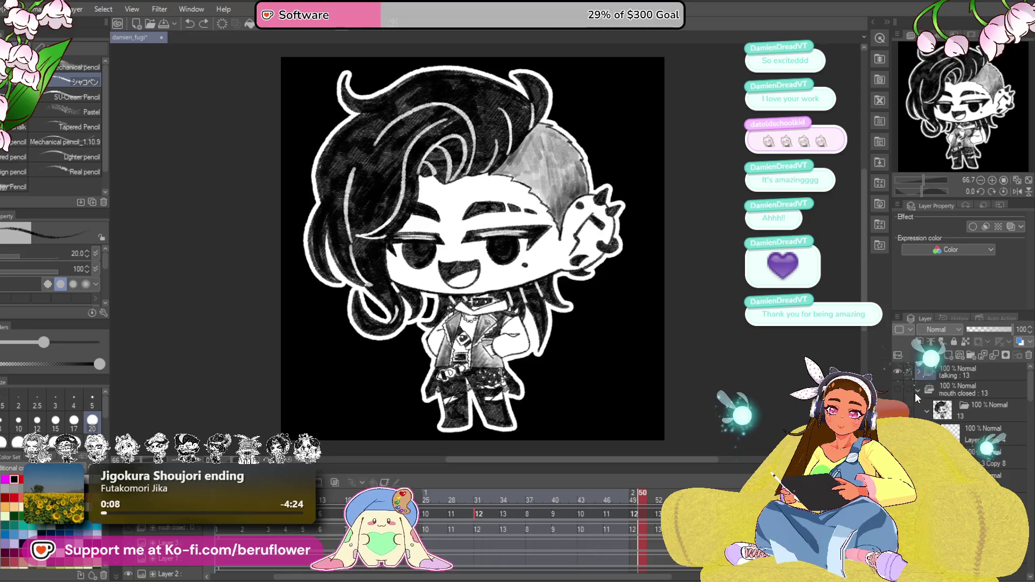
left_click(918, 391)
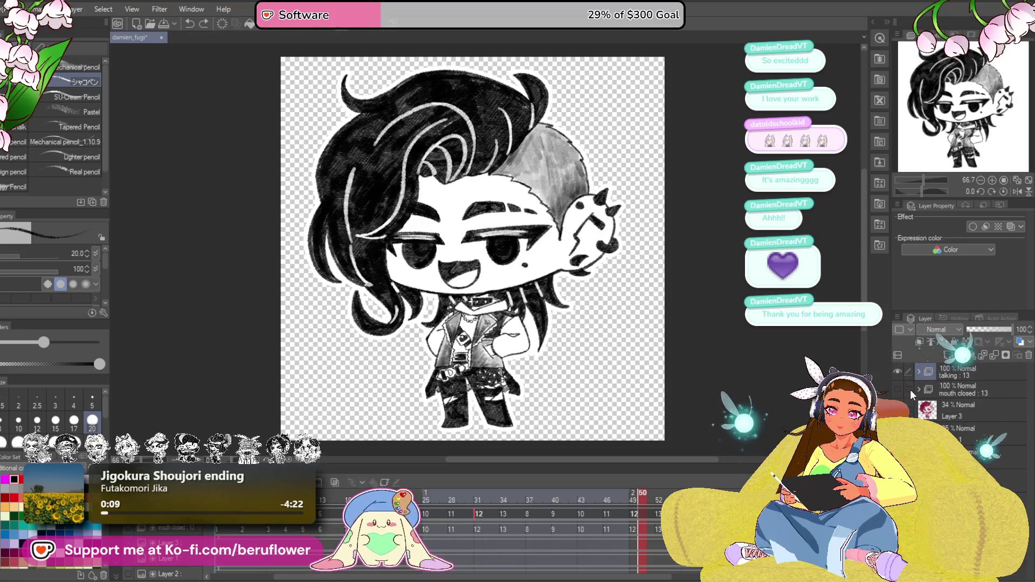
left_click(897, 372)
left_click(897, 389)
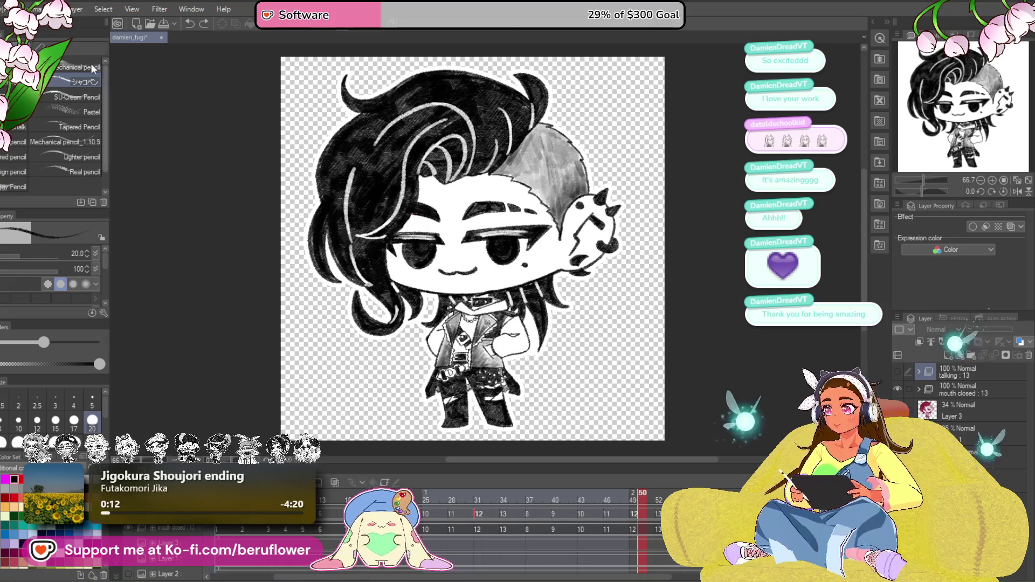
Step: Export the animation as a 1000-wide animated GIF with a transparent background
left_click(8, 9)
mouse_move(17, 198)
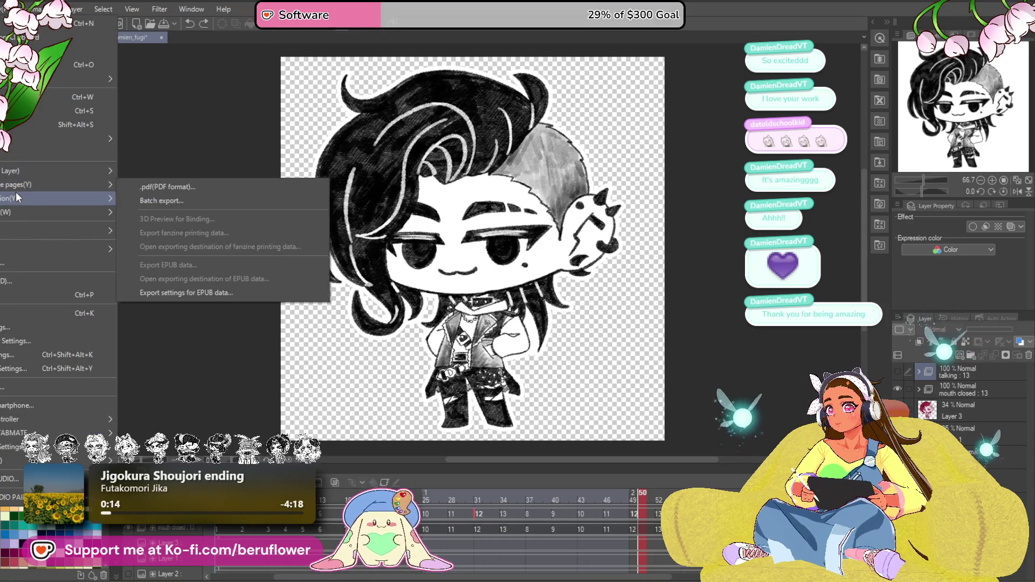
left_click(146, 213)
type("1")
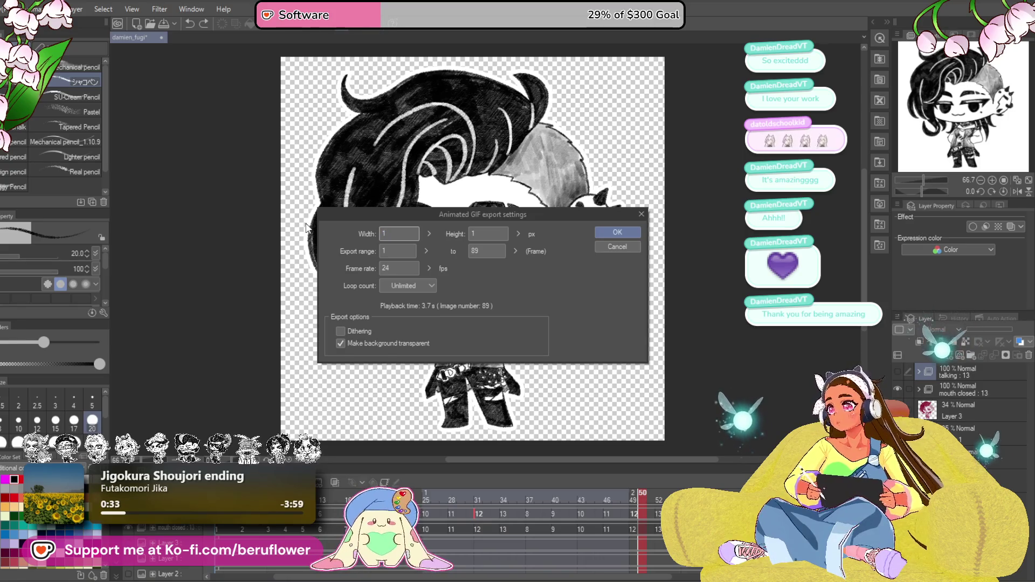
type("000")
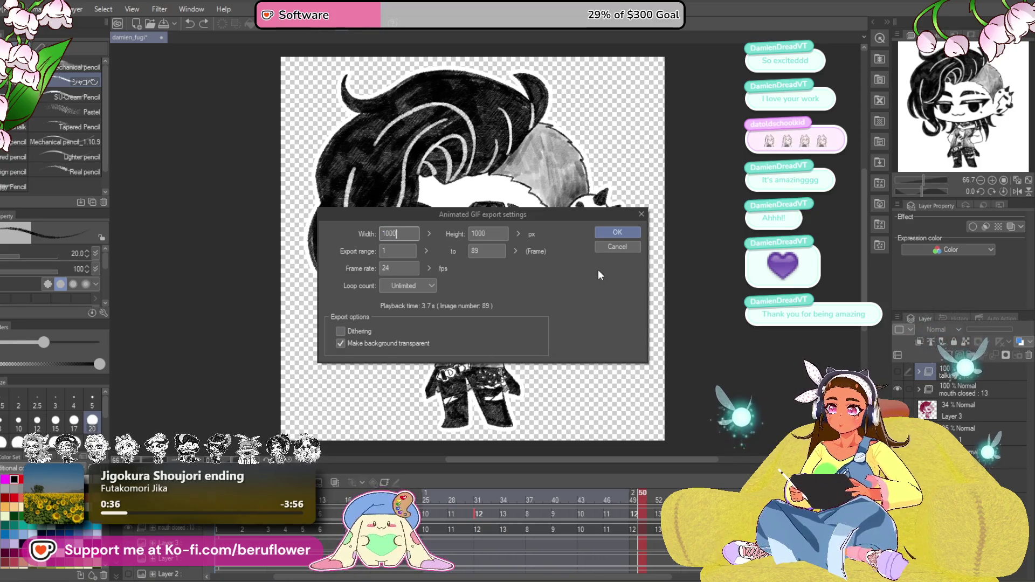
left_click(617, 233)
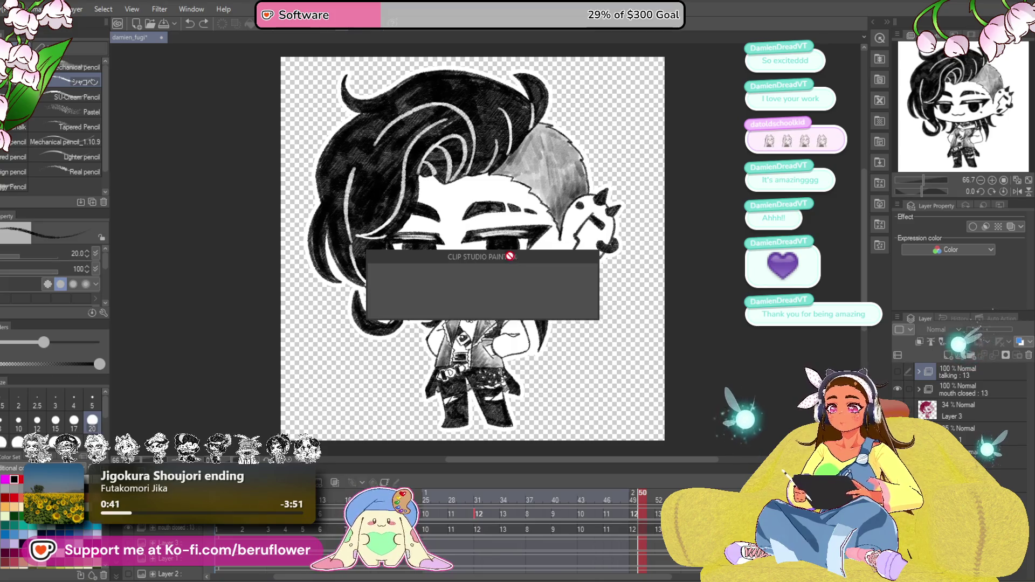
left_click(572, 217)
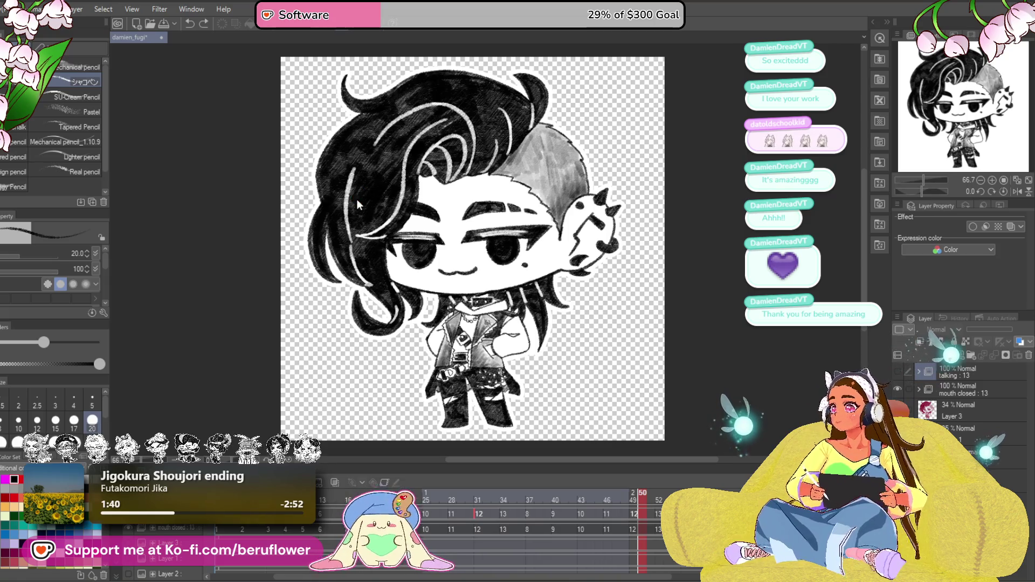
Step: Save the damien_fugi animation file with Ctrl+S
key("ctrl+s")
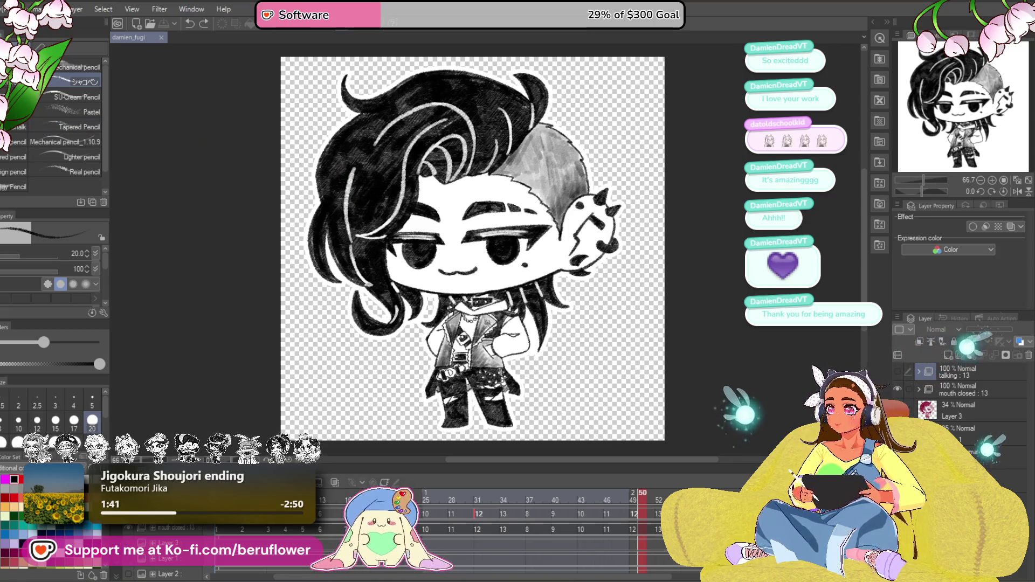
Step: Open beru_nonchibi_fugi and the Vtuber_A_to_Z_inktober image from the recent files list
left_click(10, 9)
mouse_move(86, 79)
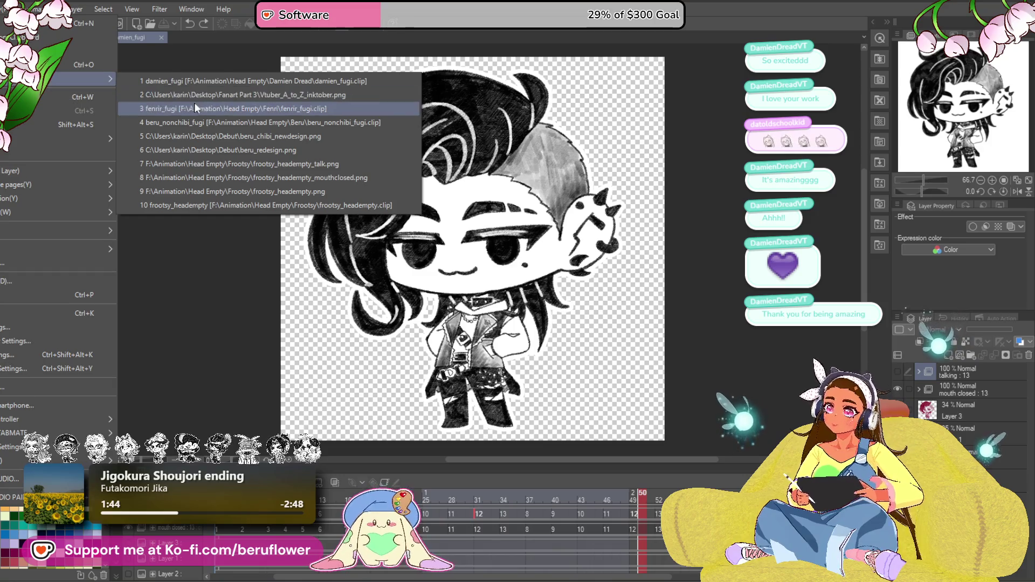
left_click(260, 123)
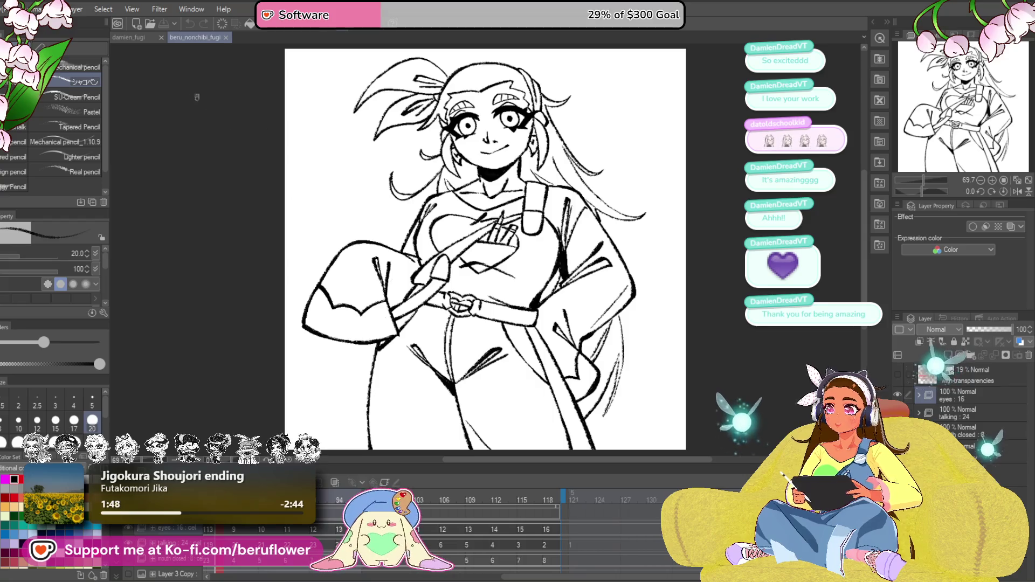
left_click(11, 9)
mouse_move(86, 79)
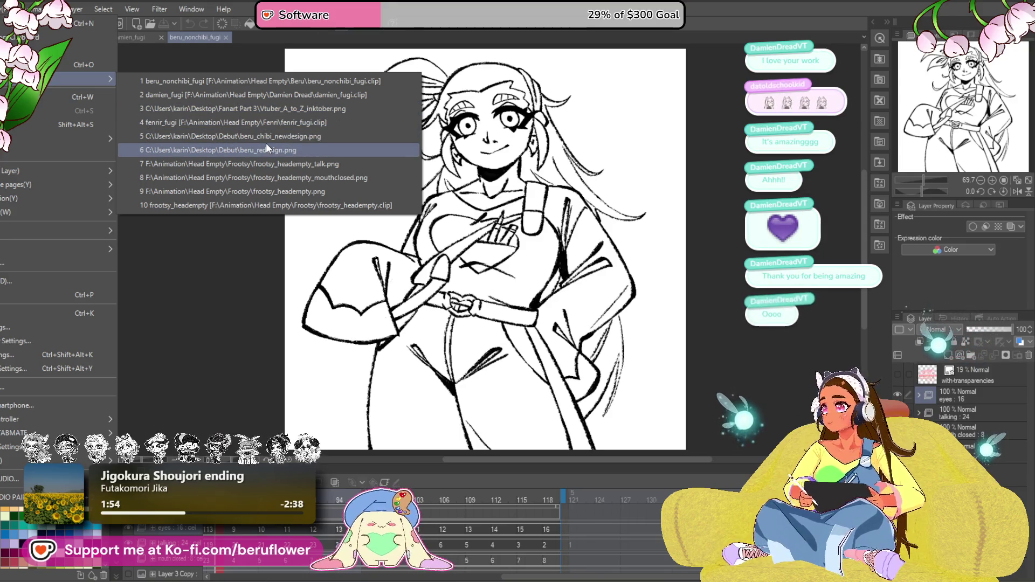
left_click(280, 111)
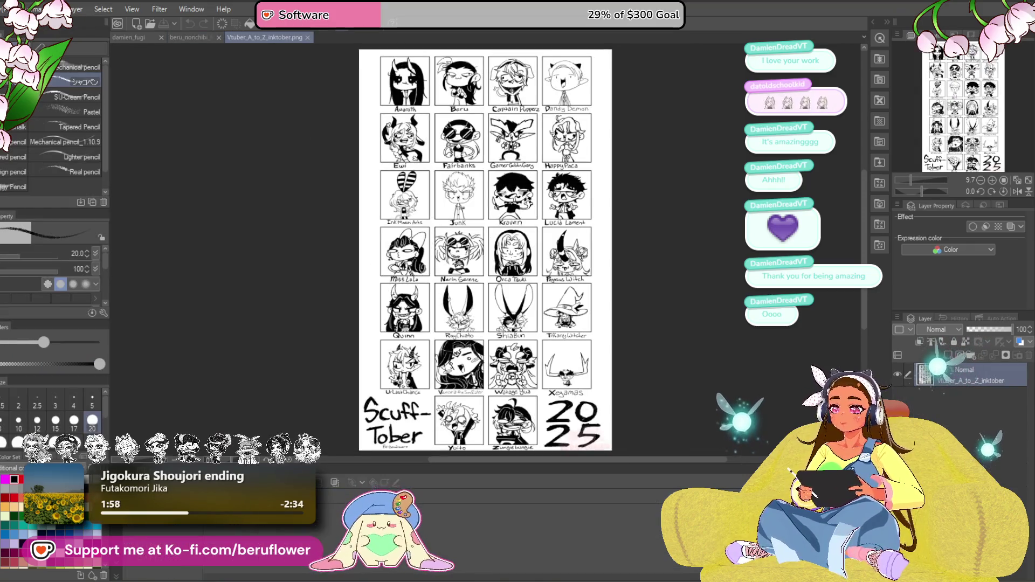
Step: Zoom and pan around the Scuff-Tober 2025 character grid, from bottom row to top row
scroll(539, 248, "up", 2)
scroll(540, 248, "up", 2)
scroll(484, 173, "up", 2)
scroll(485, 172, "up", 1)
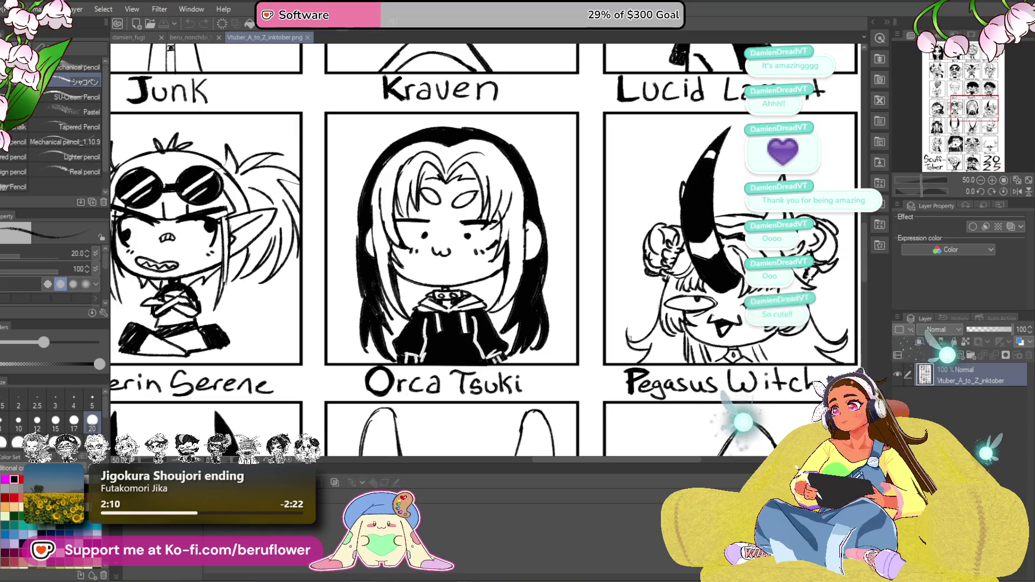
scroll(402, 266, "up", 2)
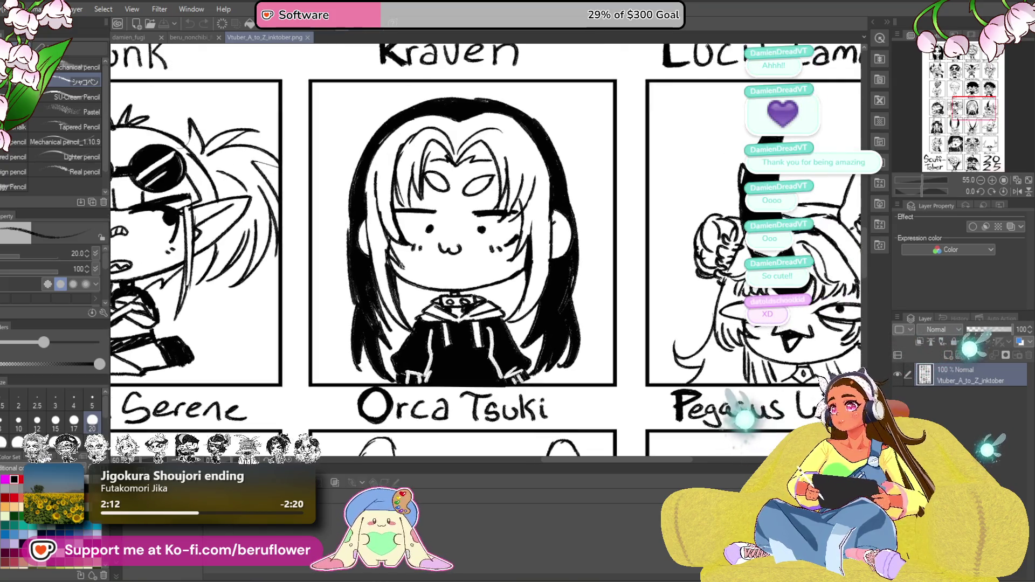
scroll(402, 265, "down", 2)
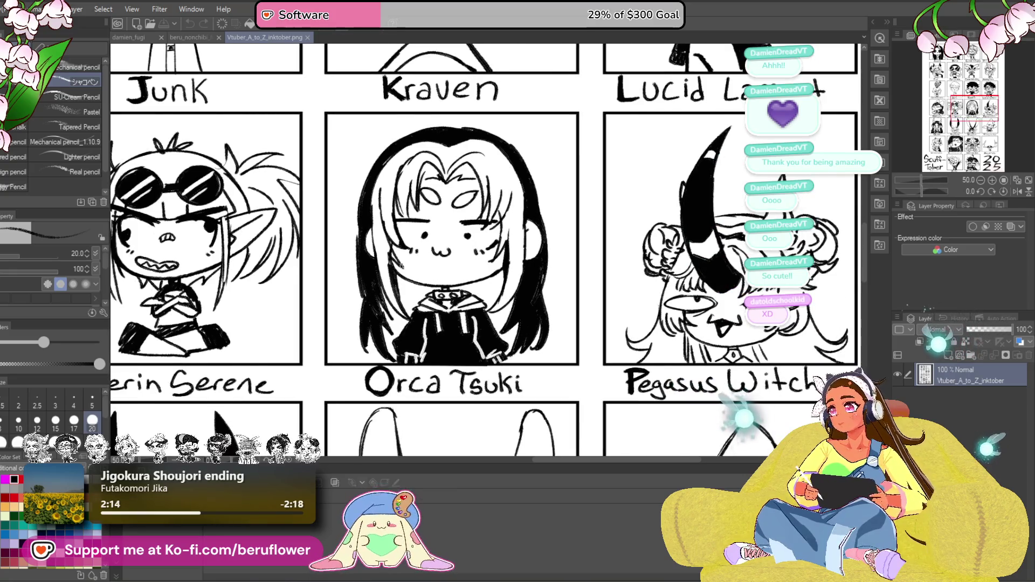
scroll(401, 265, "down", 2)
scroll(400, 264, "down", 3)
scroll(400, 262, "down", 1)
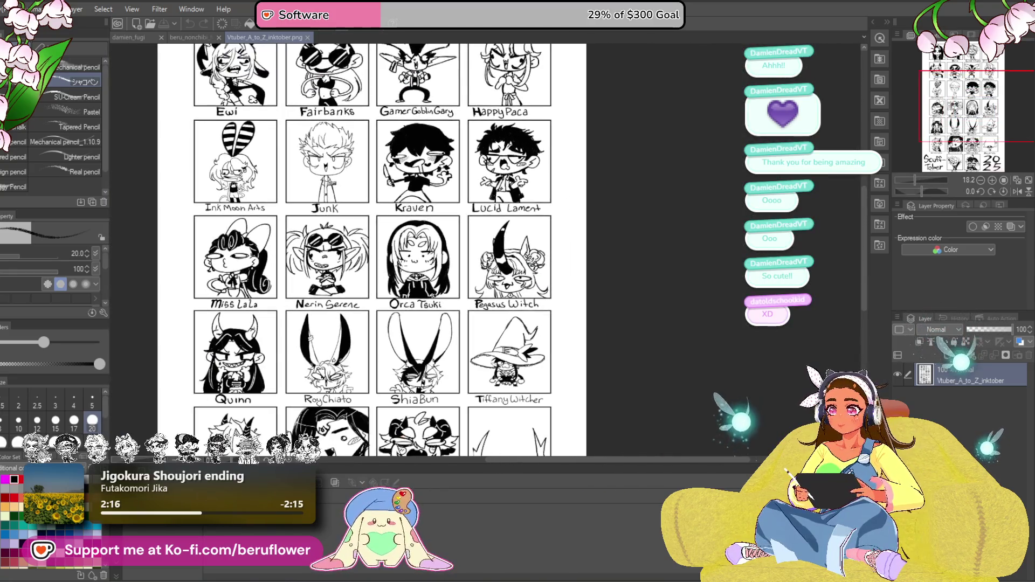
scroll(399, 262, "down", 1)
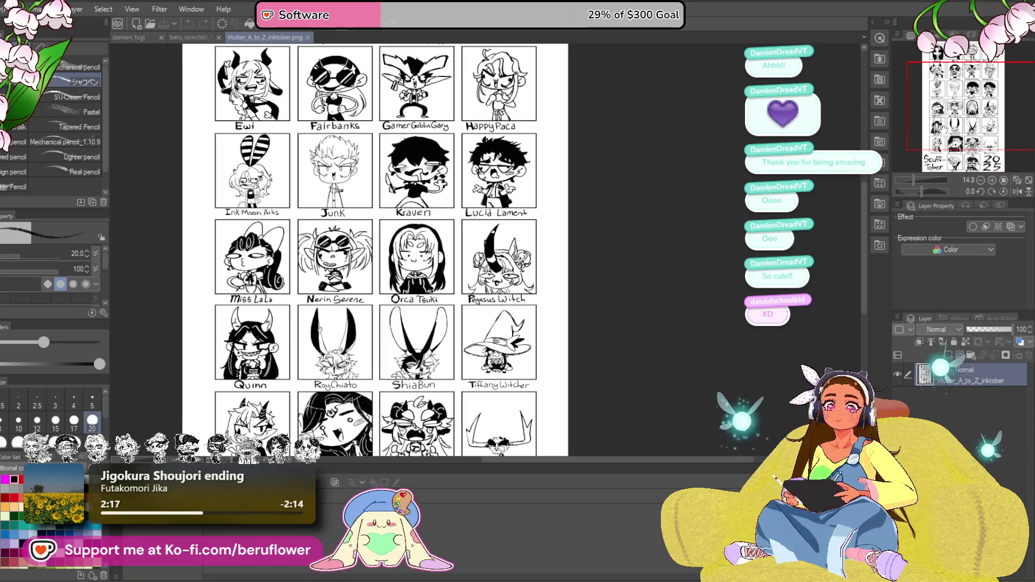
left_click_drag(400, 262, 472, 127)
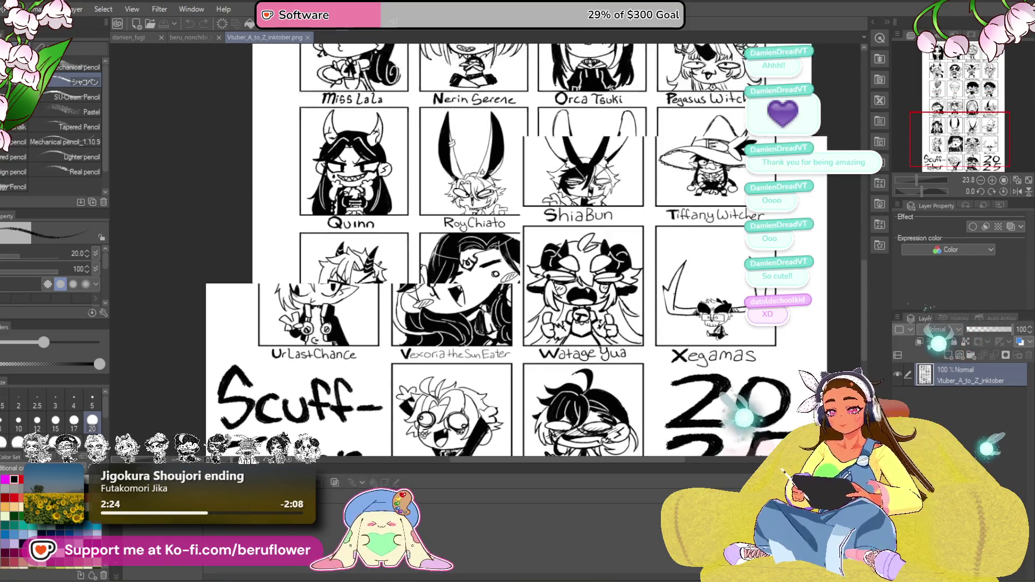
scroll(501, 248, "up", 1)
left_click_drag(485, 162, 455, 346)
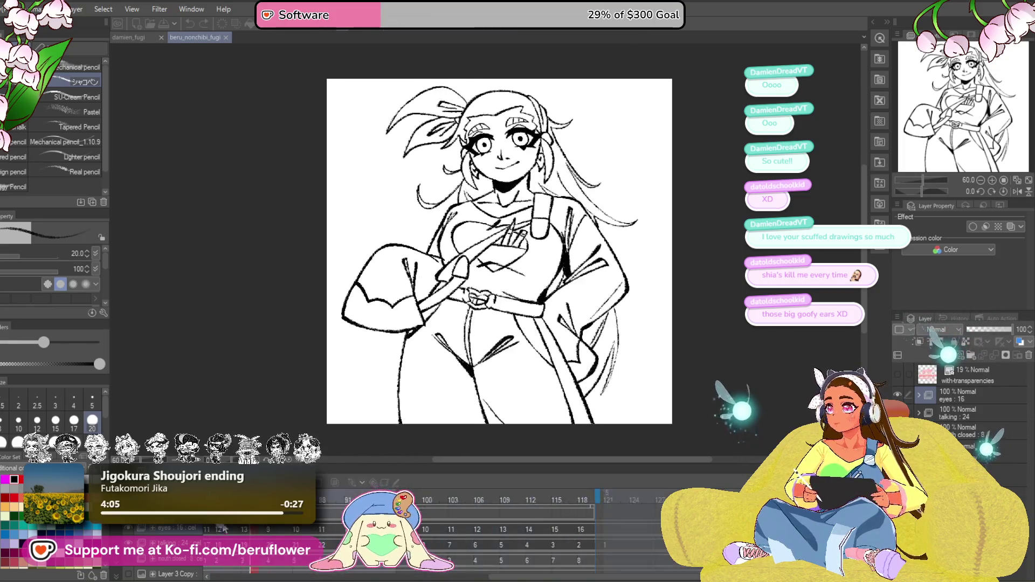
Step: Close the beru_nonchibi_fugi tab to return to damien_fugi
left_click(225, 37)
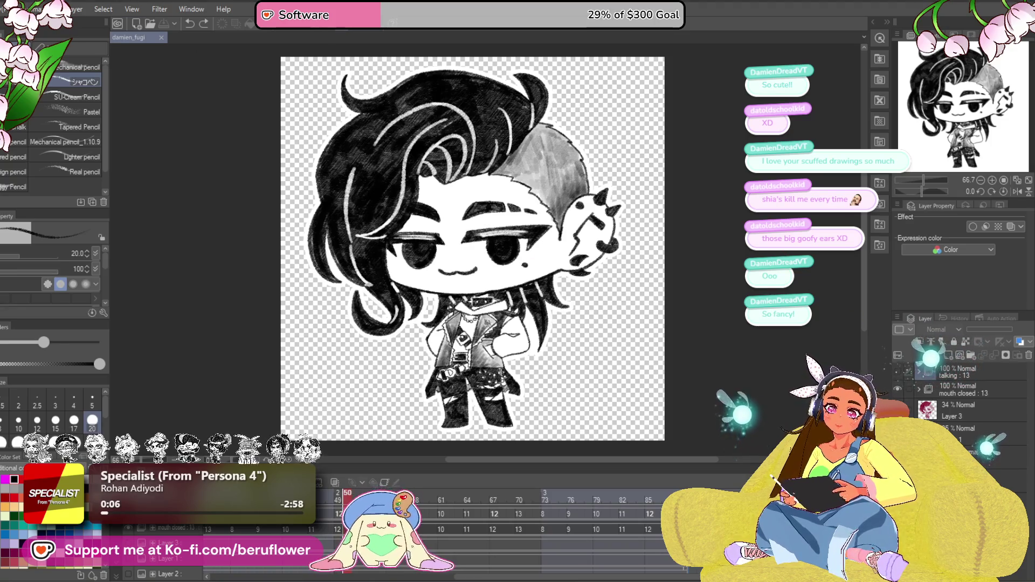
Step: Show the talking frames and black paper, hide mouth closed, preview playback, and save
left_click(897, 389)
left_click(897, 372)
left_click(898, 455)
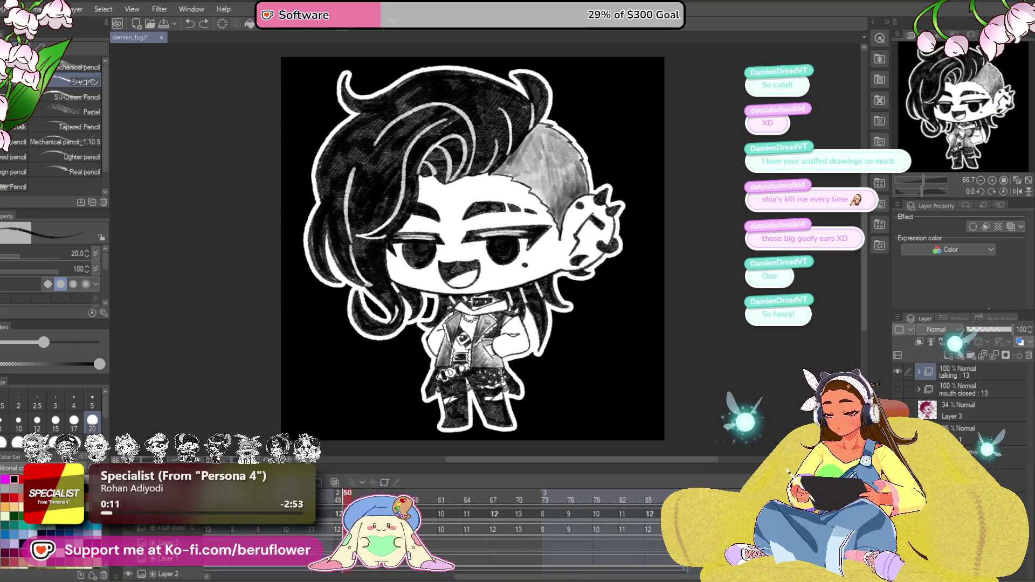
key("Return")
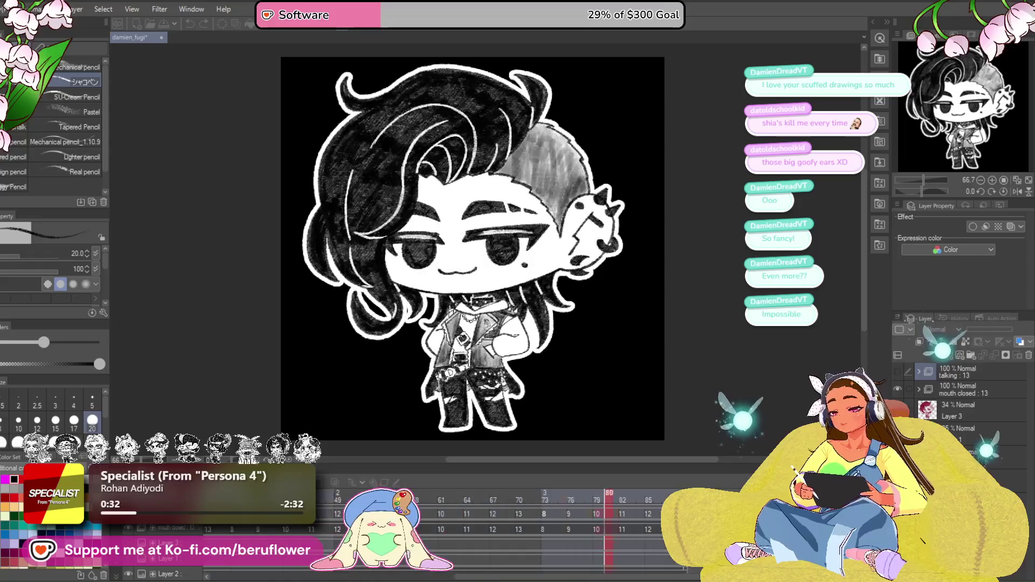
key("ctrl+s")
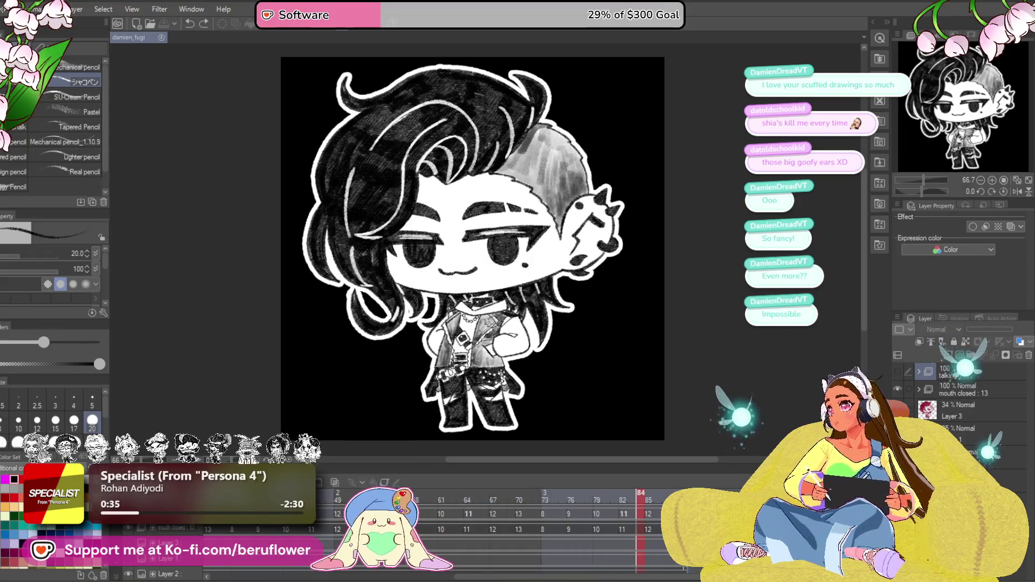